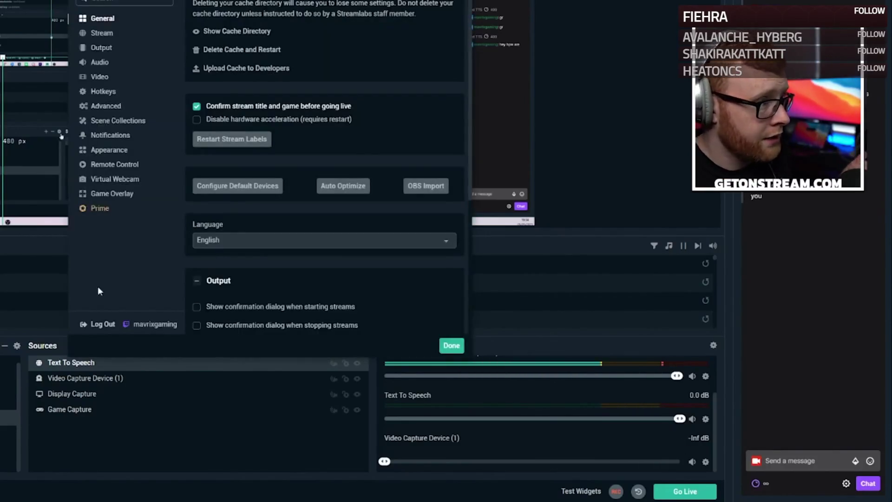
Step: Pause and resume the tutorial while the Text To Speech hotkeys are shown
left_click(115, 91)
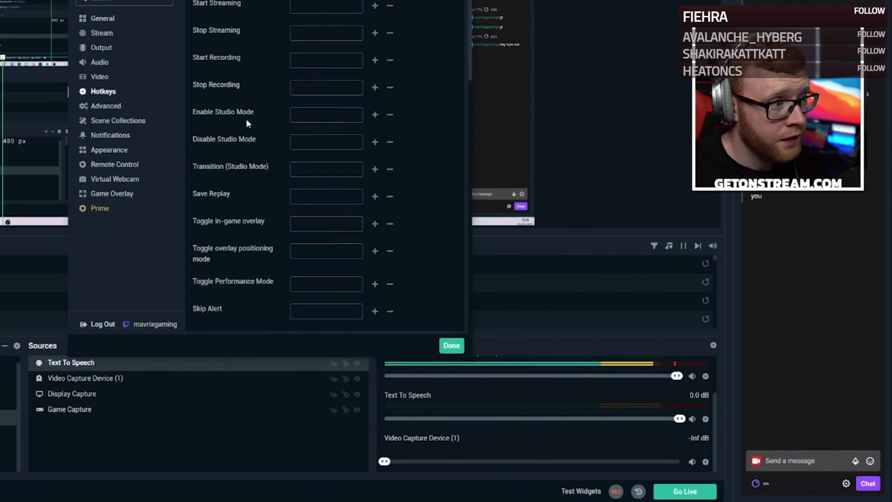
scroll(251, 122, "down", 5)
scroll(268, 131, "down", 5)
scroll(274, 136, "down", 4)
scroll(275, 139, "down", 3)
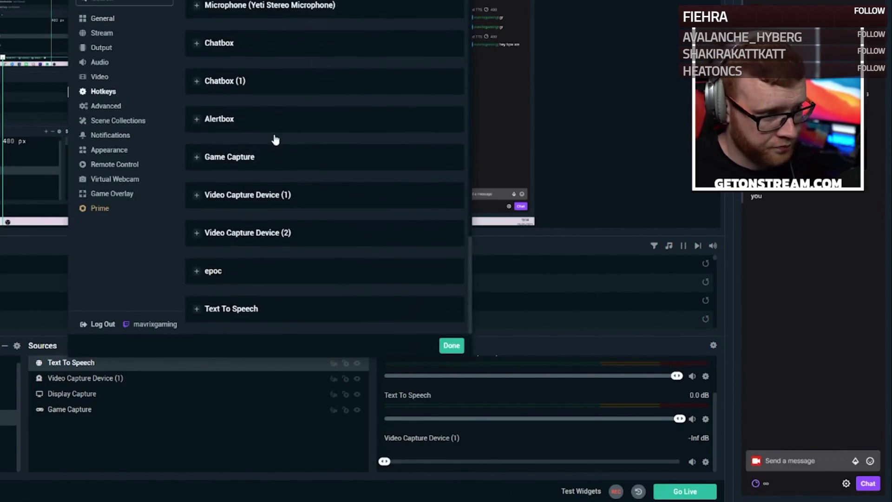
left_click(199, 311)
scroll(198, 314, "down", 2)
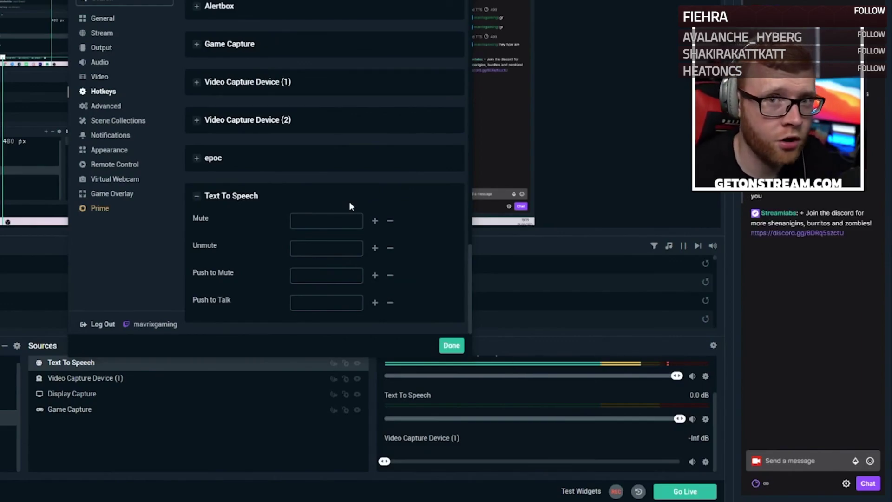
key("space")
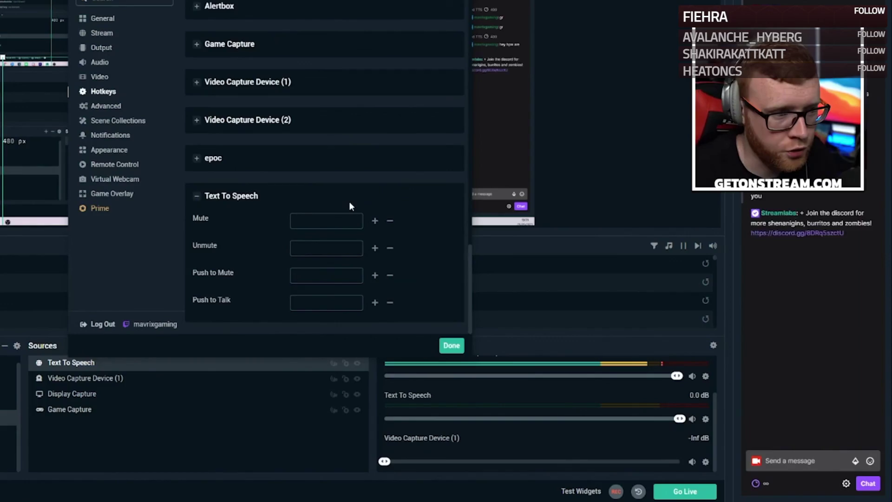
left_click(349, 202)
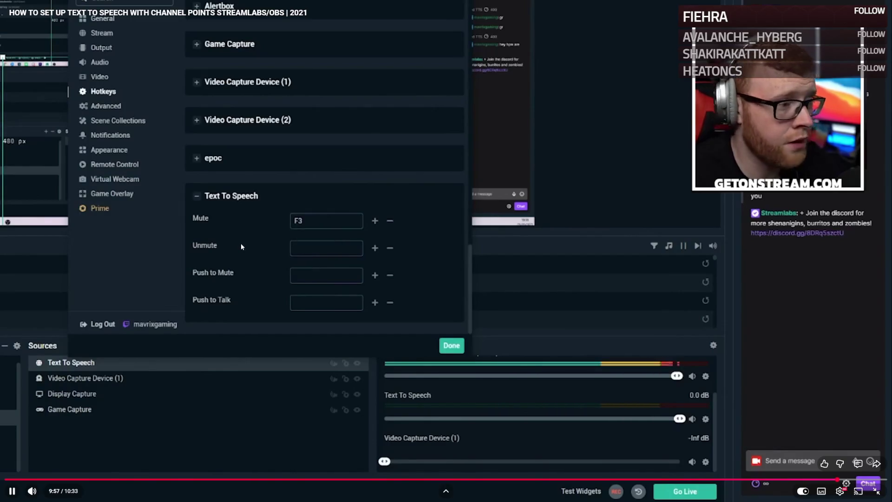
left_click(298, 263)
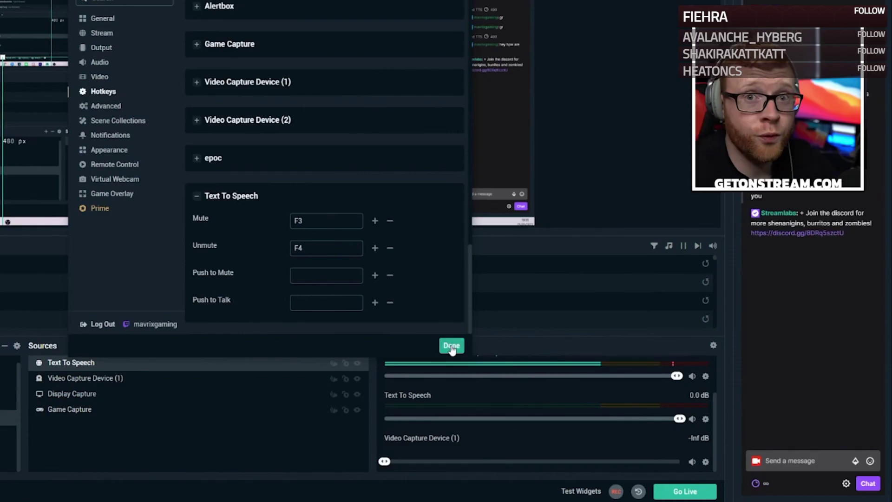
left_click(309, 291)
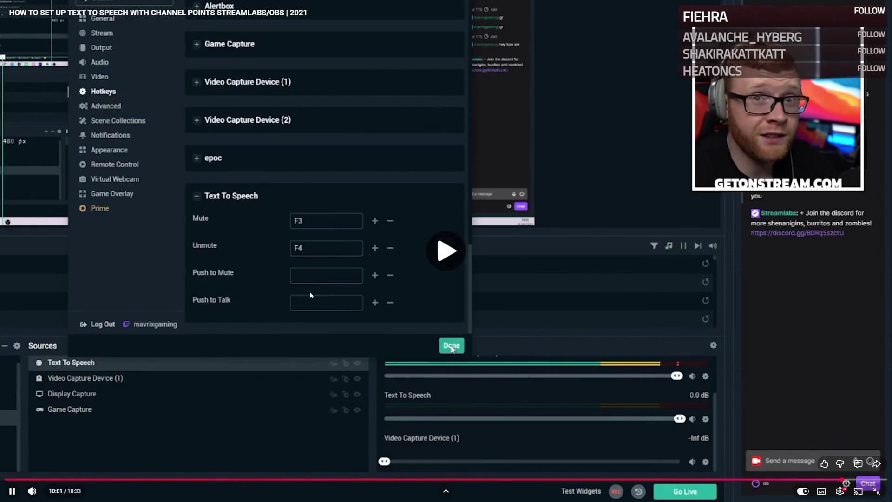
Step: Pause the video and leave fullscreen for the regular watch page
left_click(547, 346)
double_click(547, 345)
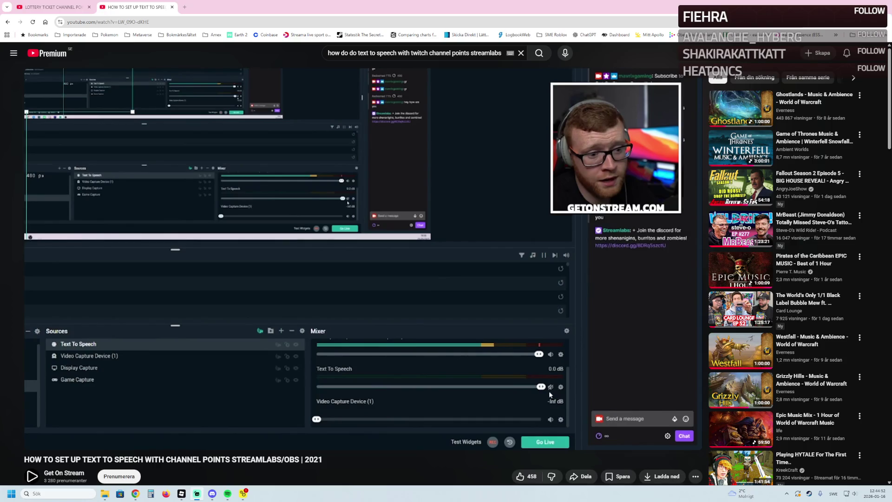
Step: Bring Chrome forward, resume then pause the tutorial and jump back to 8:55
left_click(549, 394)
left_click(365, 432)
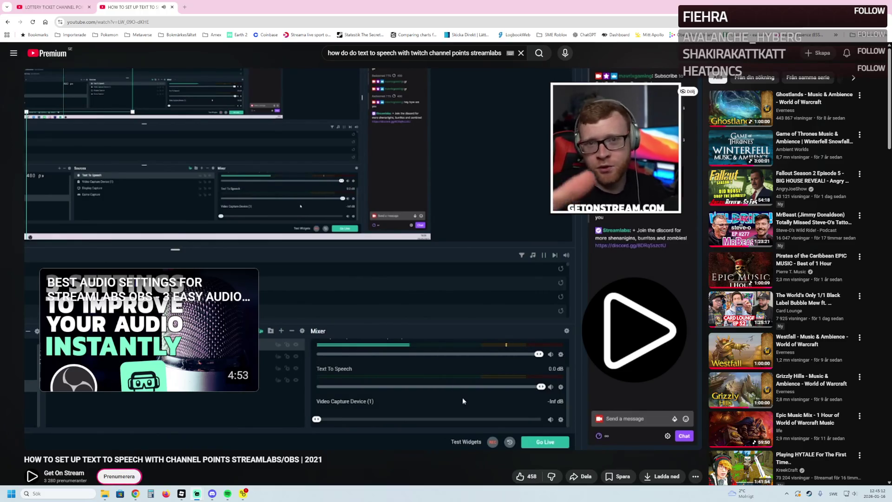
left_click(462, 397)
left_click(589, 427)
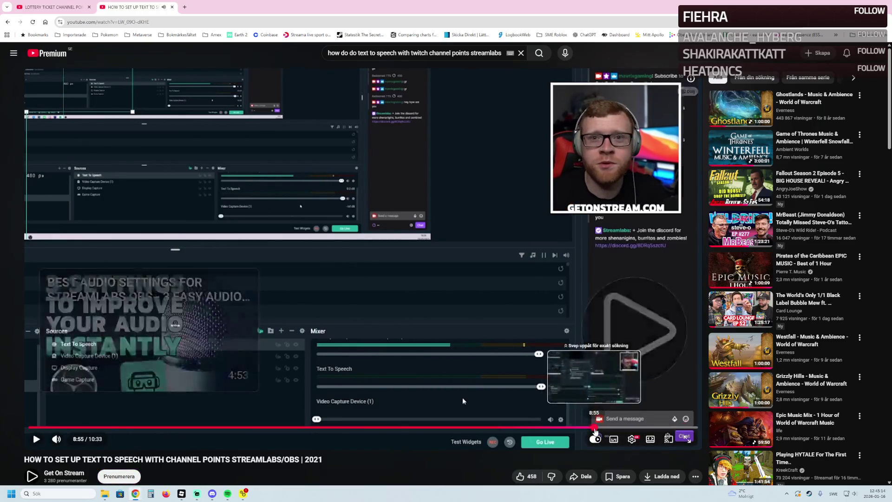
Step: Play on from 8:55, pausing briefly, and skip ahead toward the hotkey settings around 9:29
left_click(470, 369)
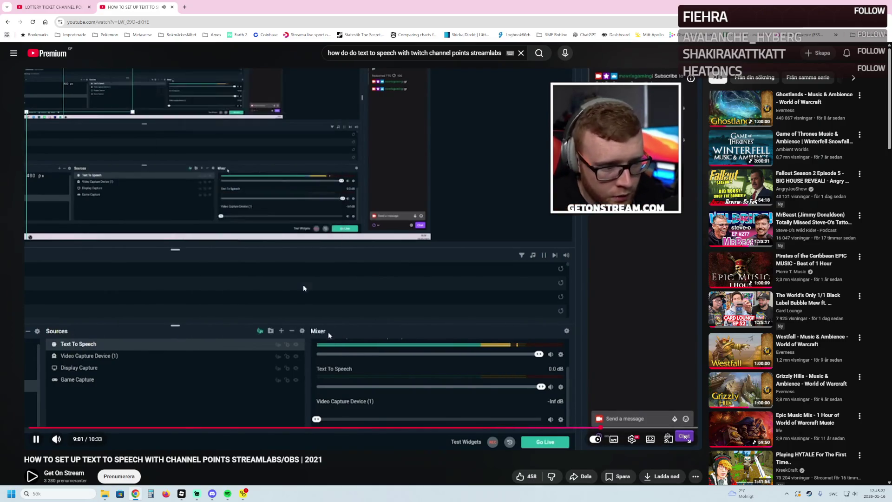
key("k")
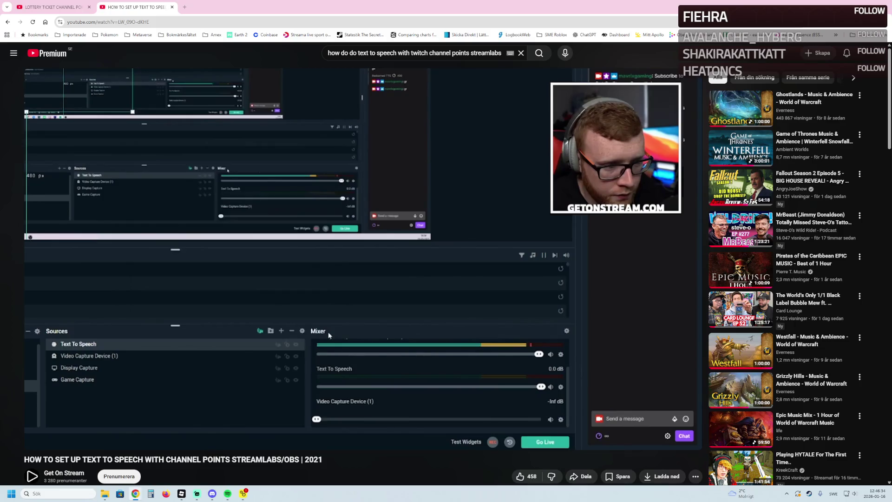
left_click(223, 219)
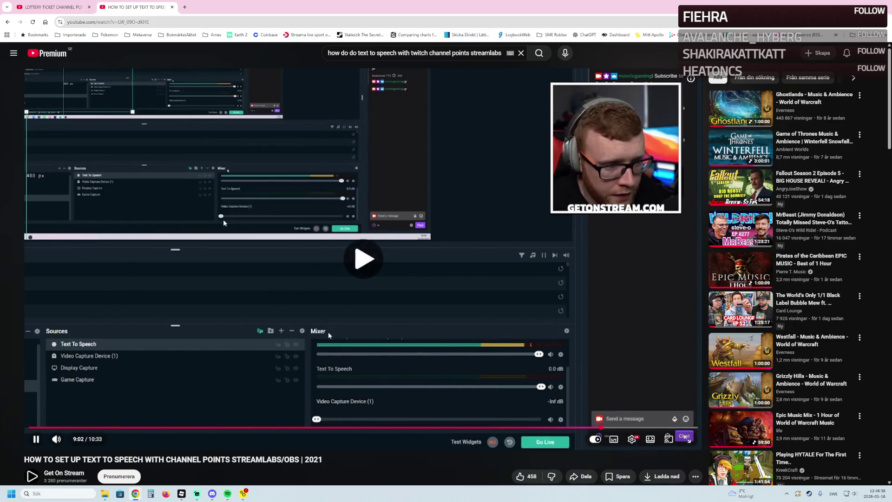
key("Right")
key("Right")
key("Right")
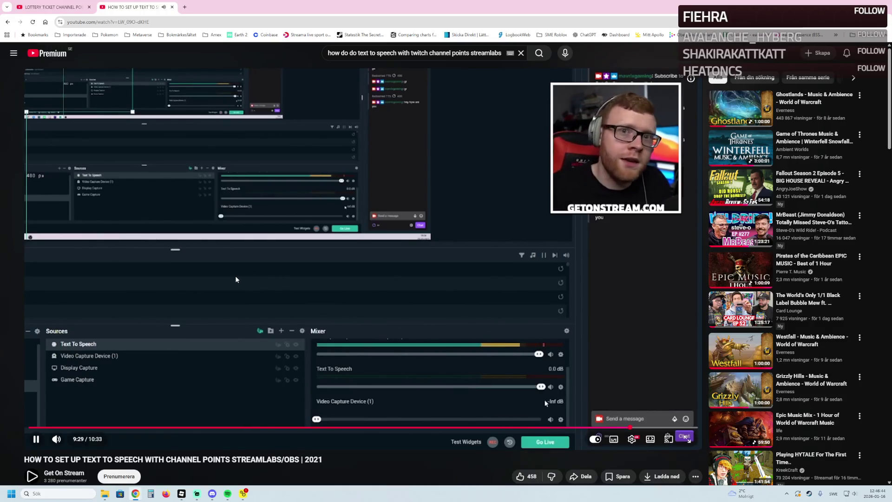
key("l")
key("l")
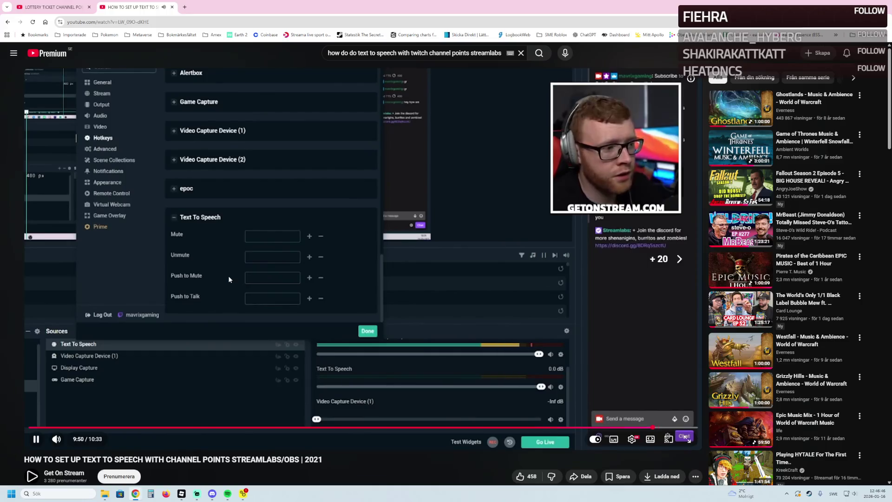
Step: Skip to the Mute hotkey setup, pause, and close the text-to-speech tutorial tab
key("Right")
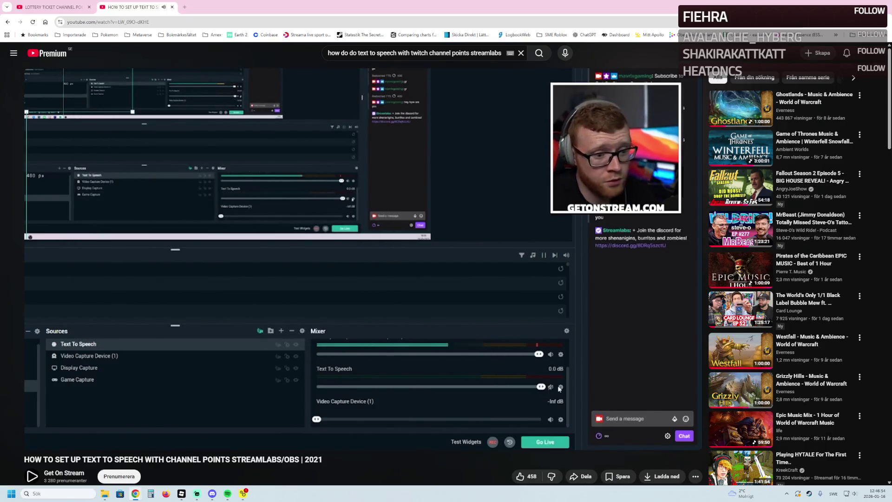
left_click(462, 398)
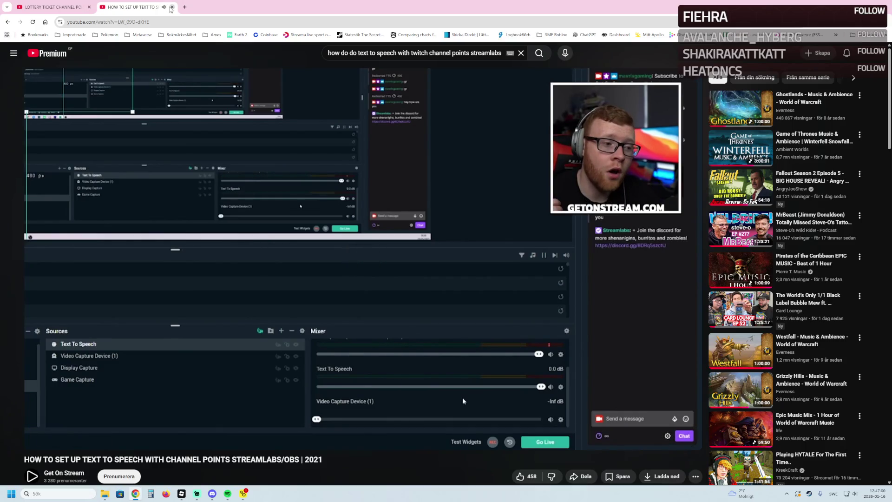
left_click(171, 7)
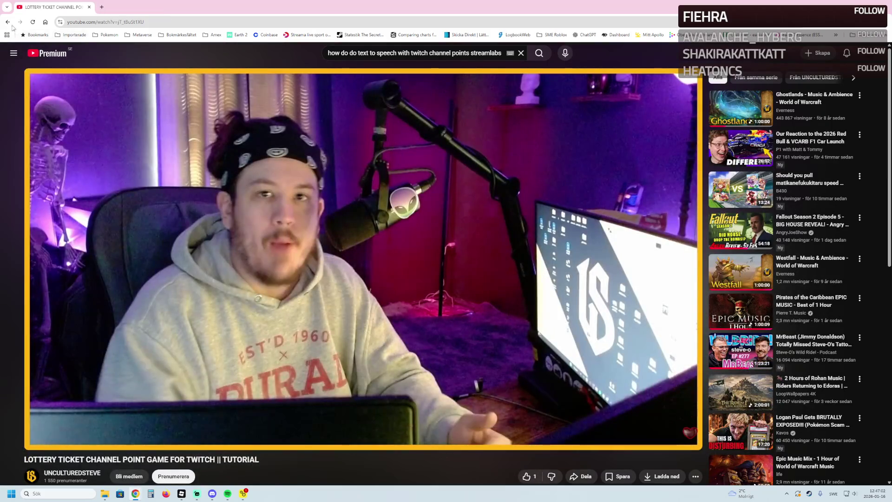
Step: Go back to the channel points TTS video at 2:44, then switch to Roblox Studio
left_click(7, 22)
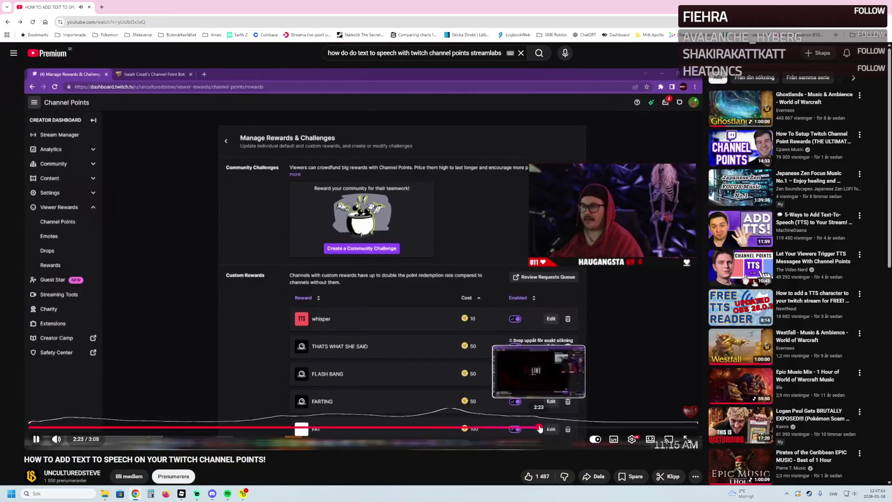
left_click_drag(540, 426, 612, 427)
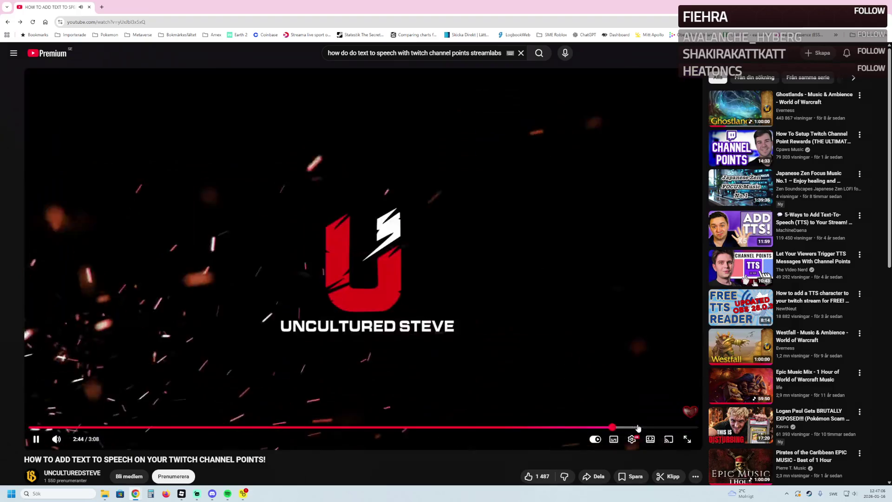
key("alt+Tab")
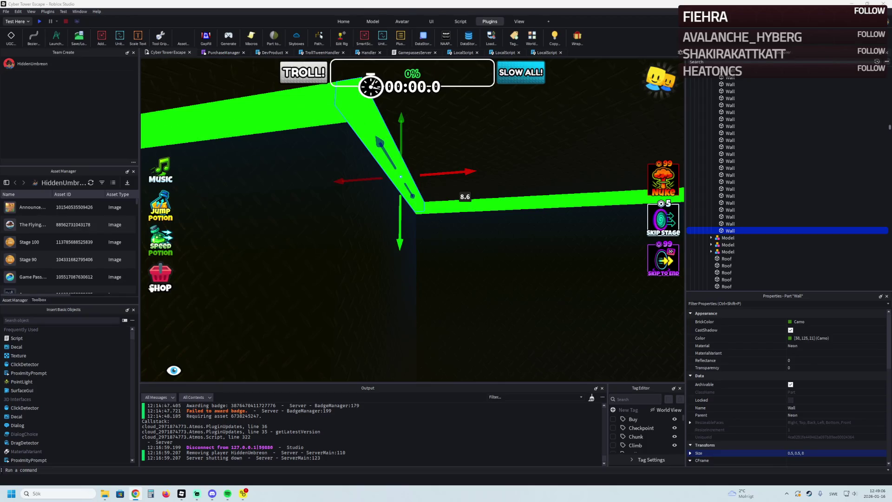
scroll(288, 220, "up", 2)
scroll(288, 221, "down", 5)
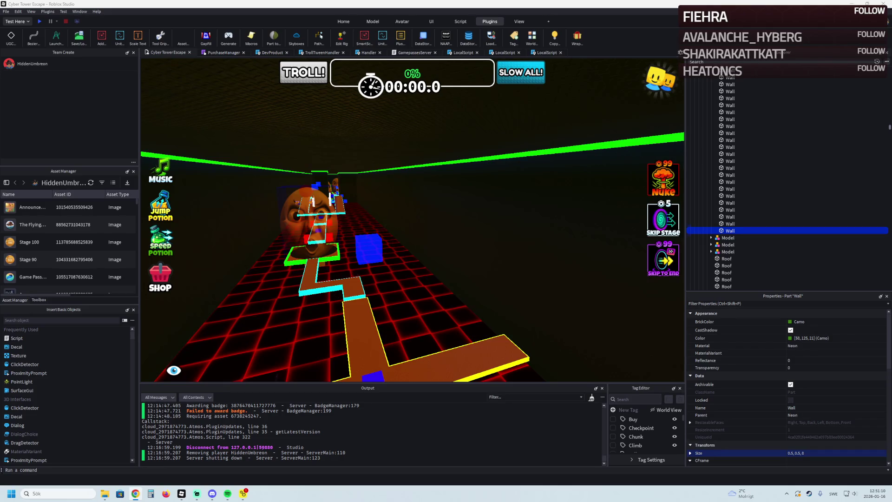
key("Left")
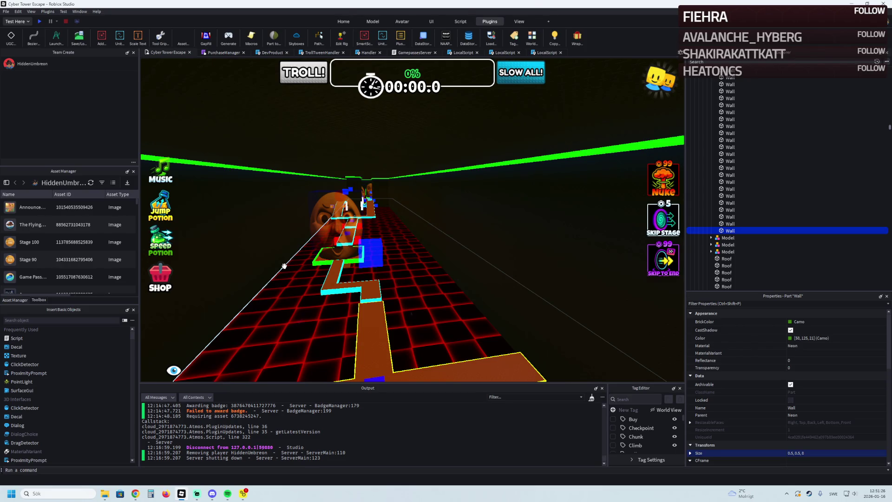
key("f")
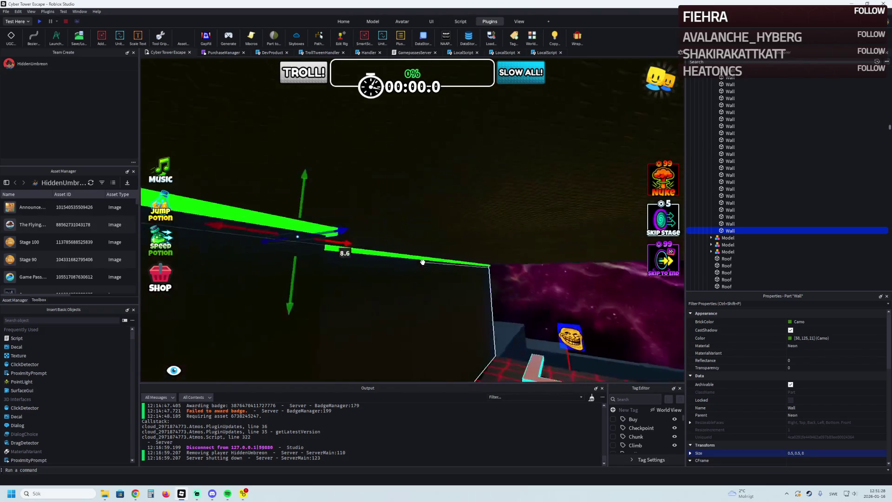
key("w")
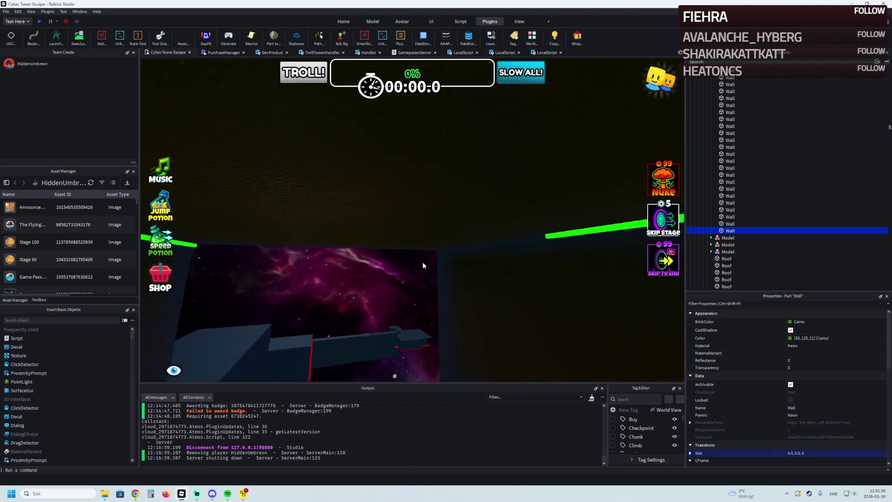
key("w")
key("alt+Tab")
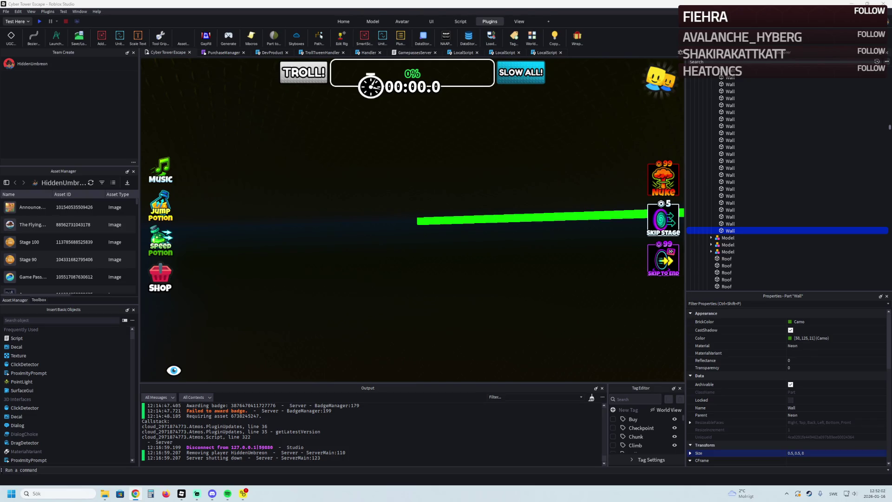
Step: Stretch another green neon wall to about 40 studs long, then switch to the browser
left_click_drag(275, 169, 336, 172)
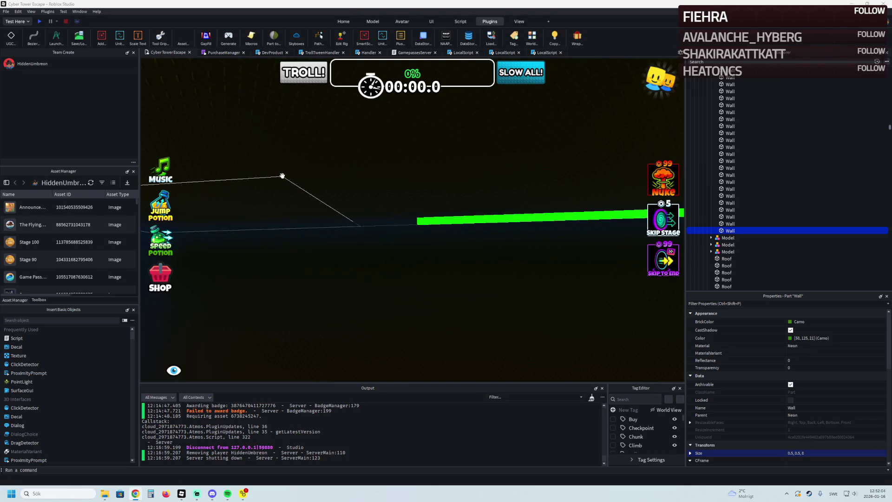
left_click(337, 171)
mouse_move(353, 175)
left_mouse_down()
mouse_move(530, 164)
mouse_move(348, 149)
mouse_move(342, 140)
left_mouse_up()
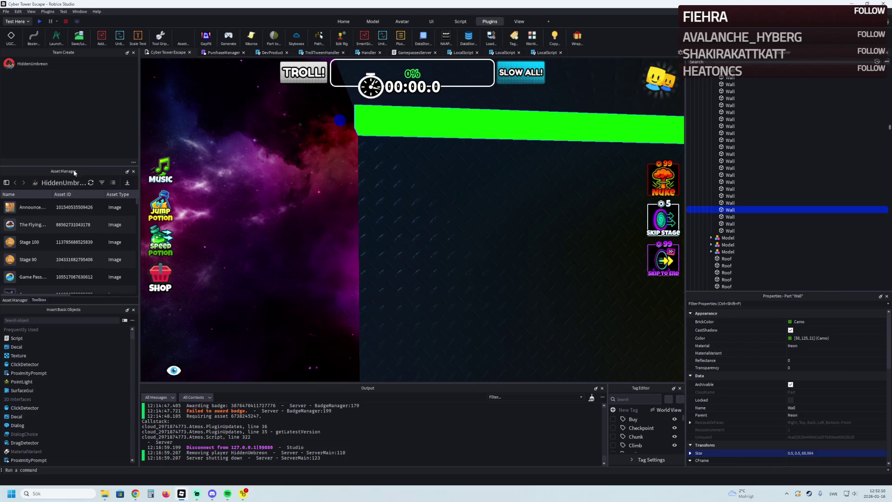
key("s")
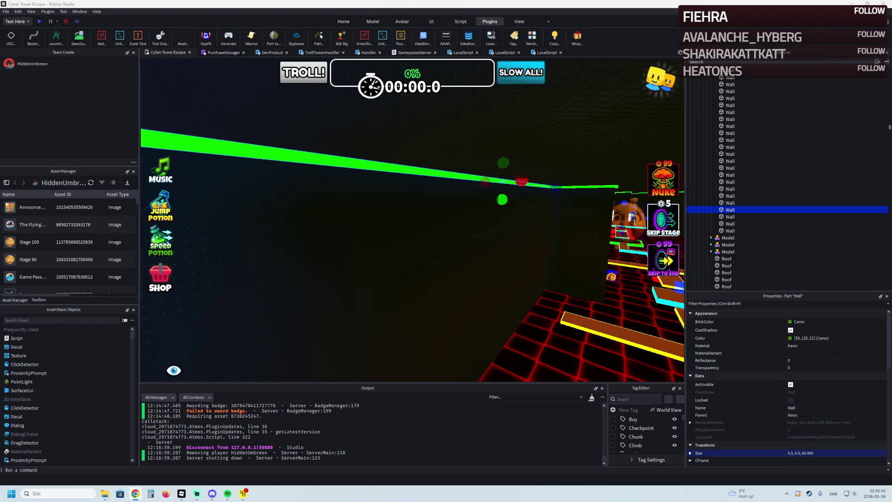
key("alt+Tab")
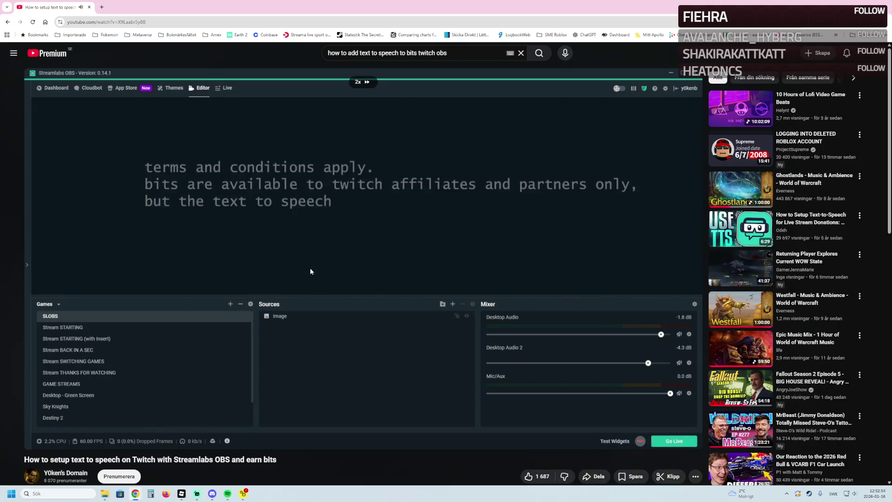
Step: Watch the Streamlabs tutorial fullscreen at 2x and skip ahead to the Yoken's Domain scene
left_click_drag(311, 272, 312, 271)
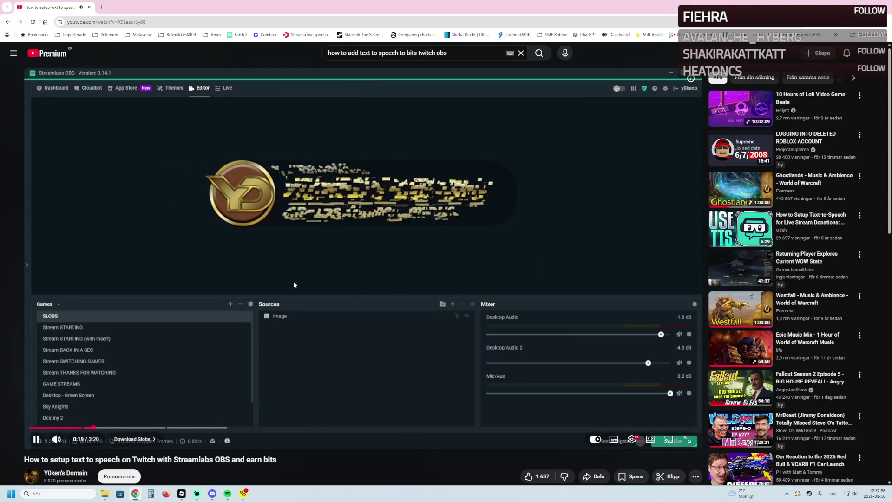
double_click(294, 281)
key("Right")
key("Right")
key("Right")
key("Right")
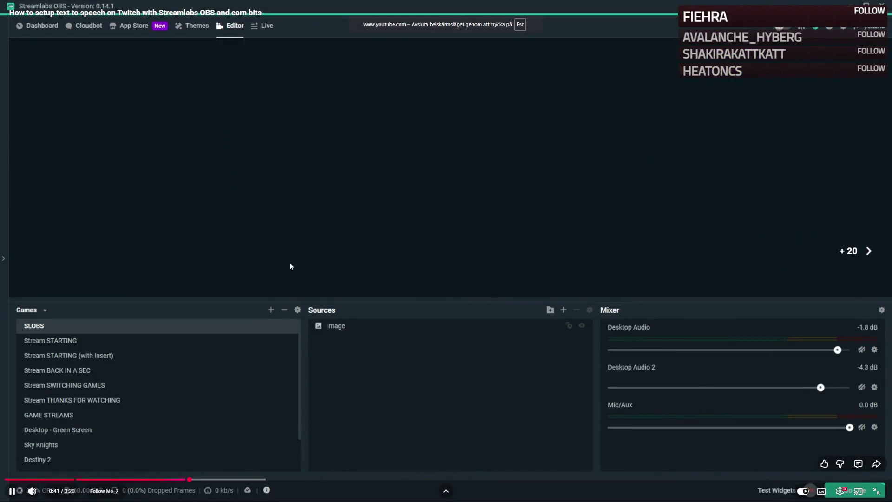
key("Right")
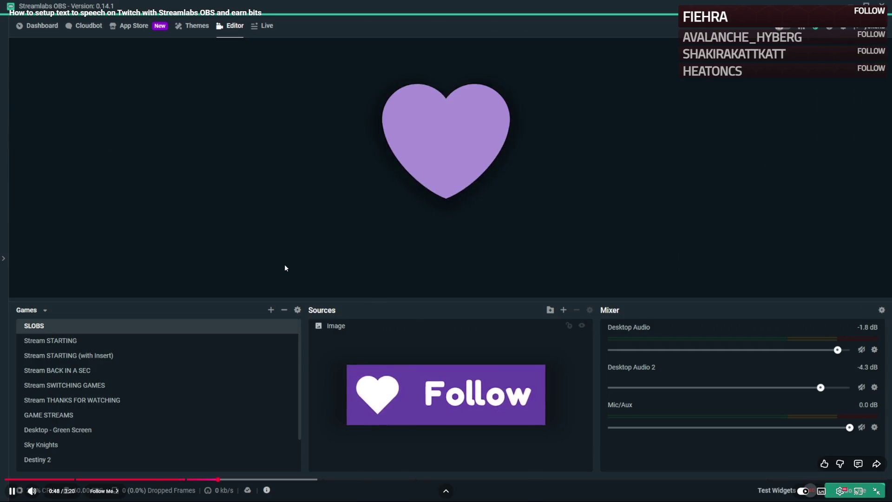
key("Right")
key("Right")
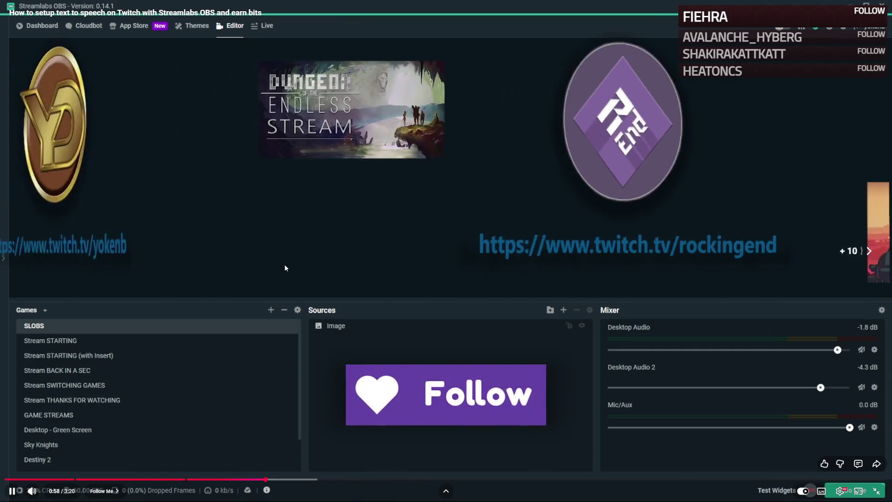
key("Right")
key("Right")
key("Right")
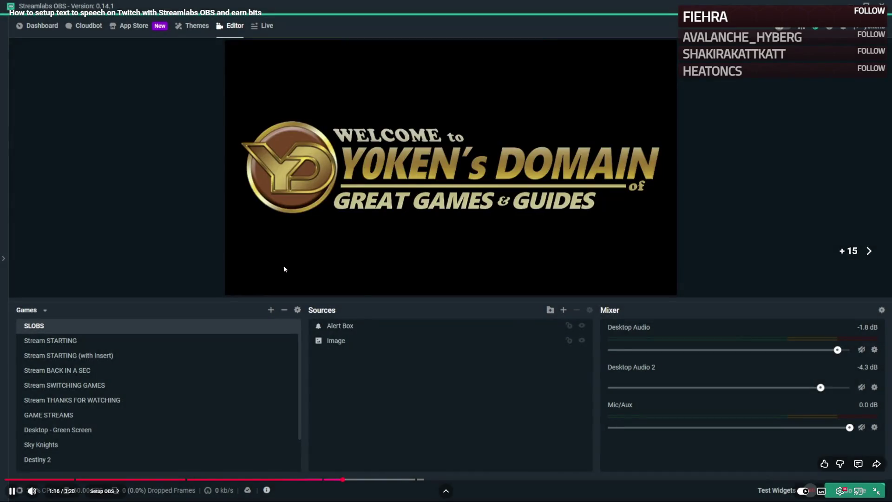
key("Right")
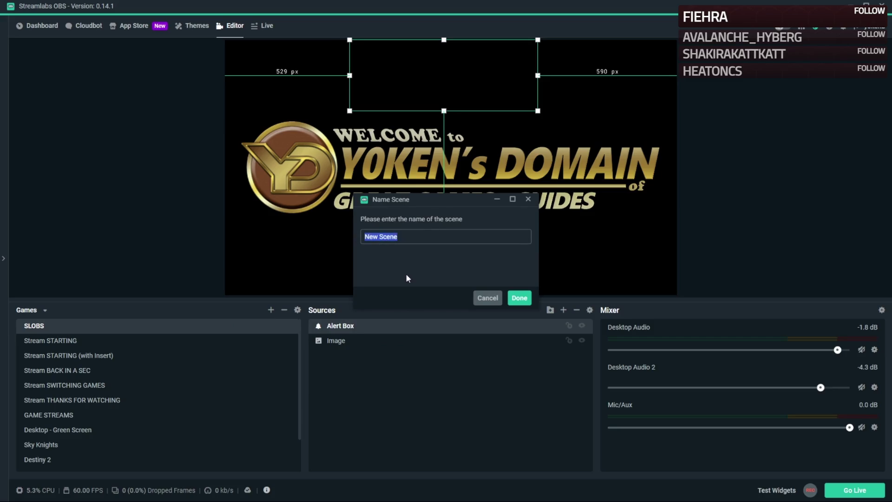
Step: Let the tutorial play on through Add Source to the Alertbox settings window
left_click(564, 310)
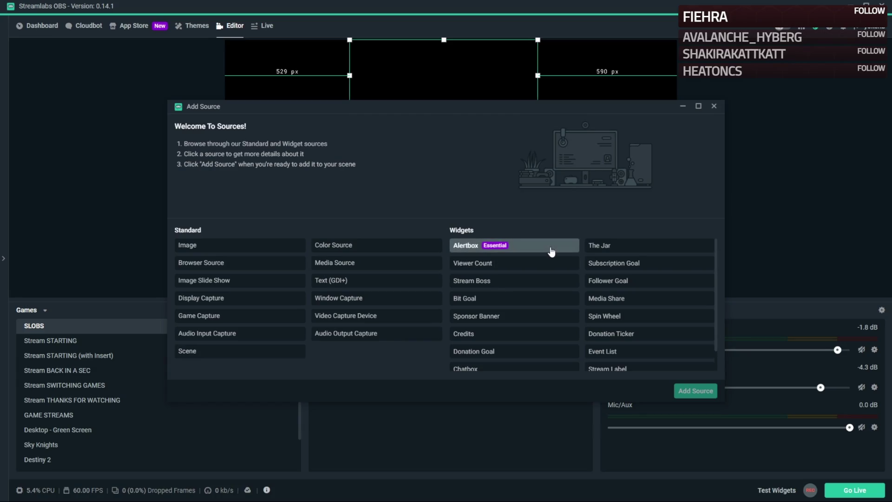
left_click(714, 106)
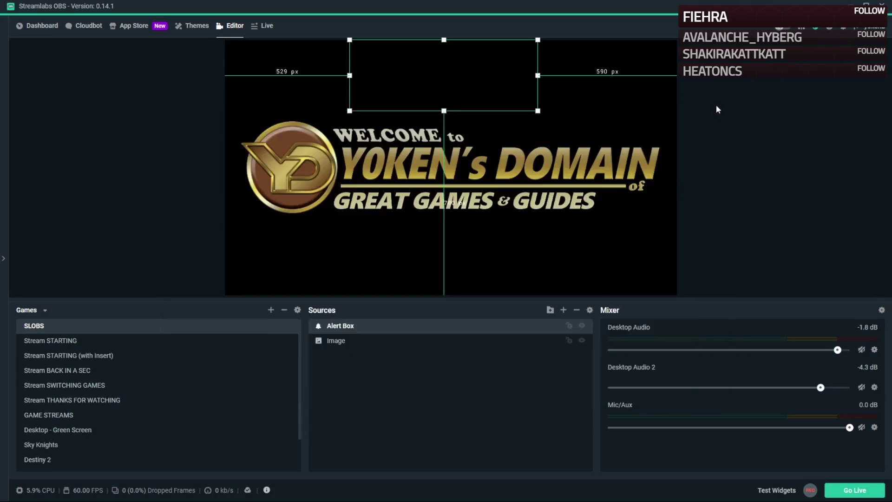
double_click(363, 325)
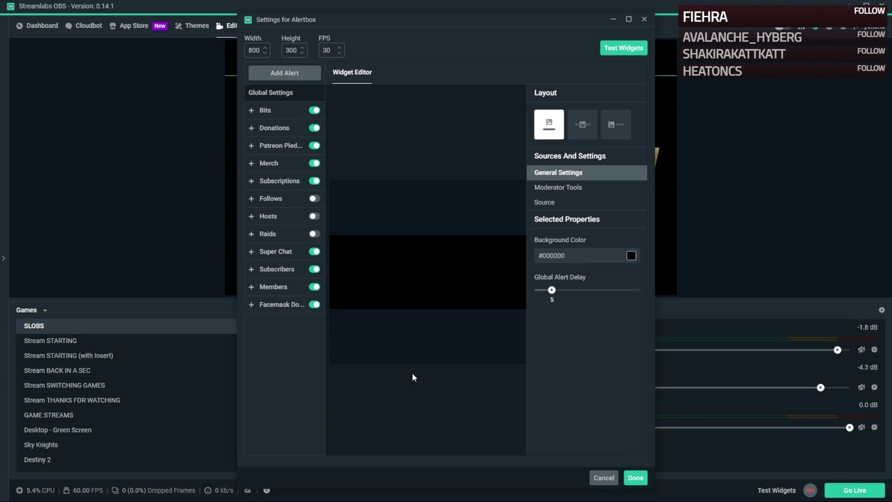
Step: Follow the tutorial through enabling TTS for Bits donor messages, then resume playback
left_click(272, 112)
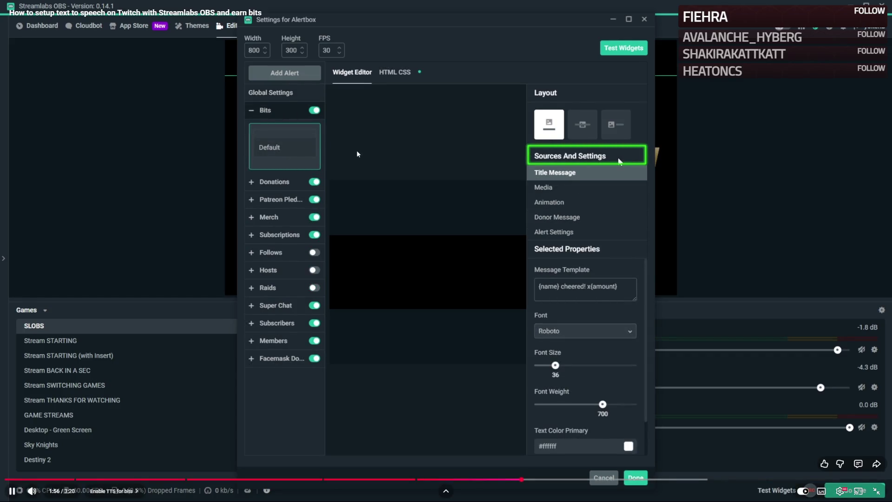
left_click(602, 222)
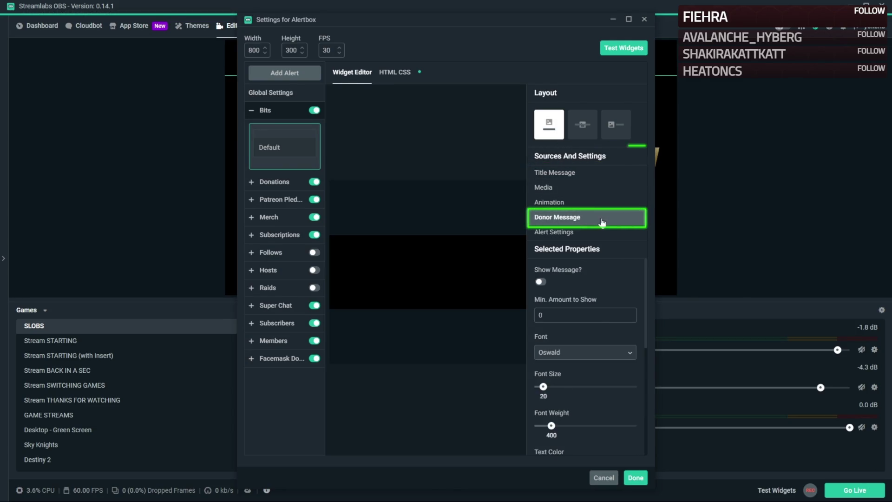
scroll(628, 336, "down", 5)
scroll(627, 340, "down", 5)
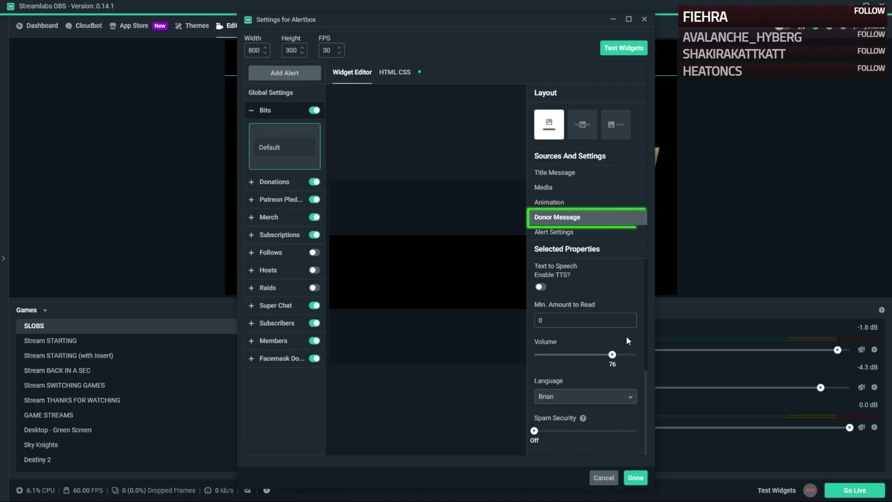
left_click(543, 288)
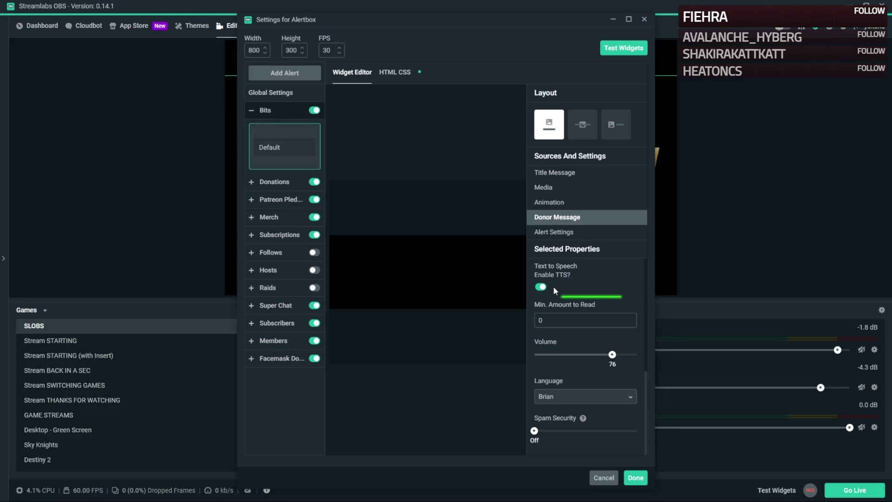
left_click(465, 226)
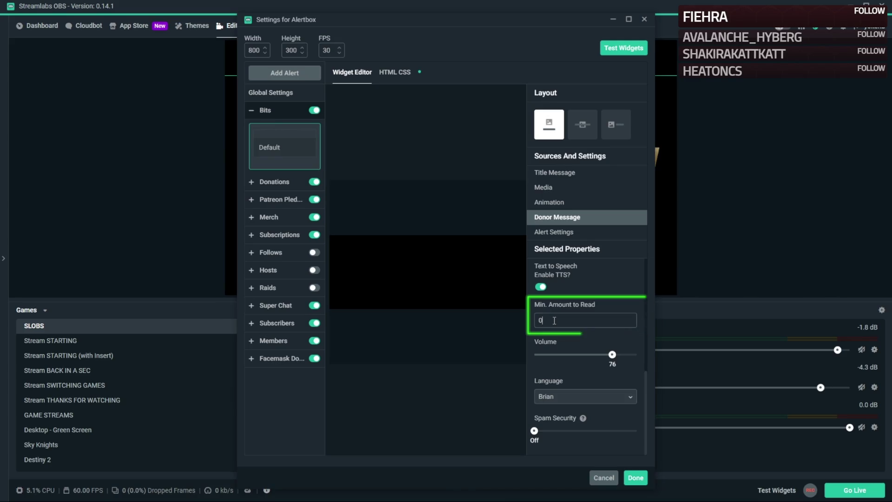
Step: Watch the Alertbox Host test through to the YOKENB end screen
left_click(554, 321)
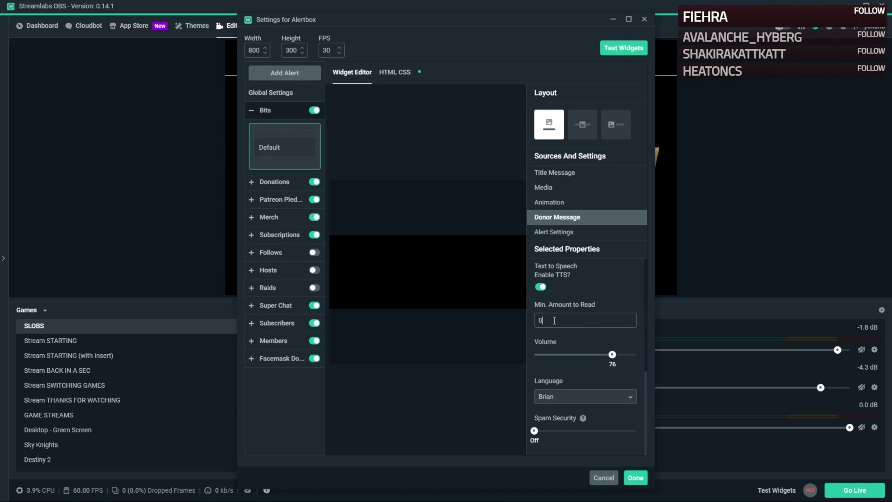
type("1")
left_click(631, 396)
scroll(630, 396, "down", 2)
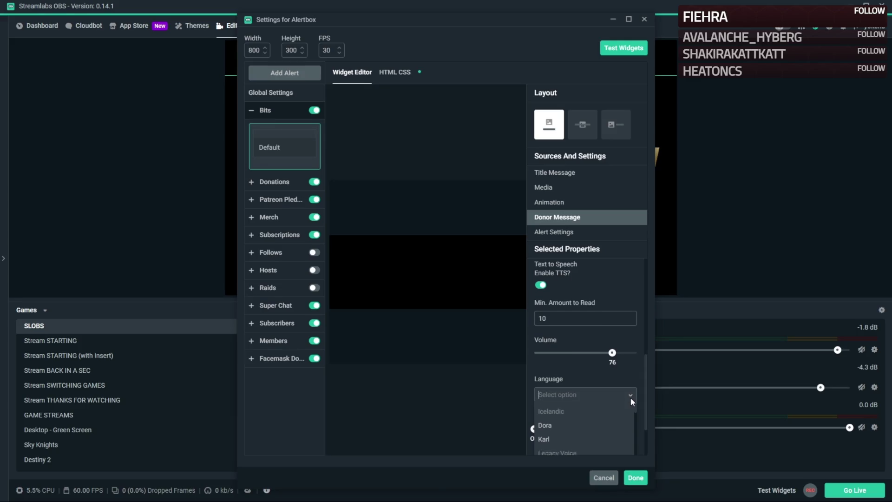
scroll(624, 404, "down", 1)
scroll(613, 405, "down", 1)
scroll(597, 408, "down", 1)
scroll(598, 407, "down", 2)
scroll(598, 408, "down", 1)
scroll(600, 406, "down", 1)
scroll(599, 408, "down", 2)
scroll(599, 407, "down", 2)
scroll(600, 407, "down", 2)
scroll(601, 406, "down", 1)
scroll(601, 407, "down", 2)
scroll(601, 407, "down", 2)
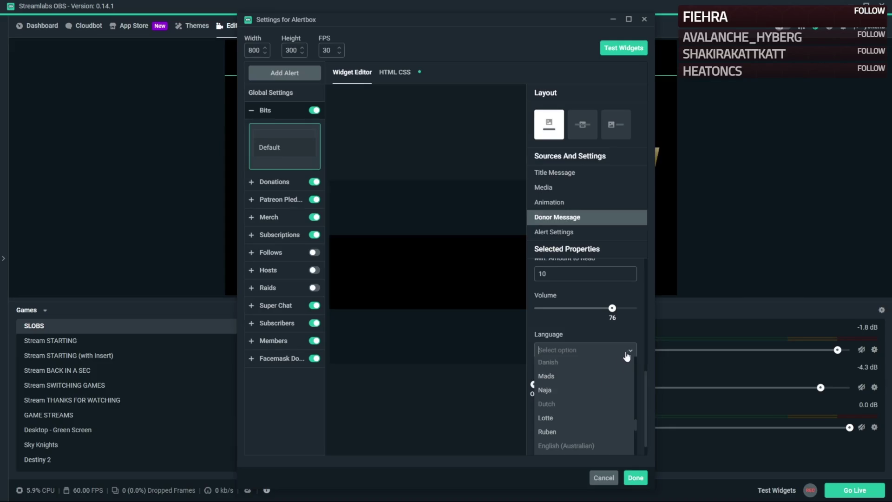
scroll(616, 401, "down", 2)
scroll(616, 401, "down", 2)
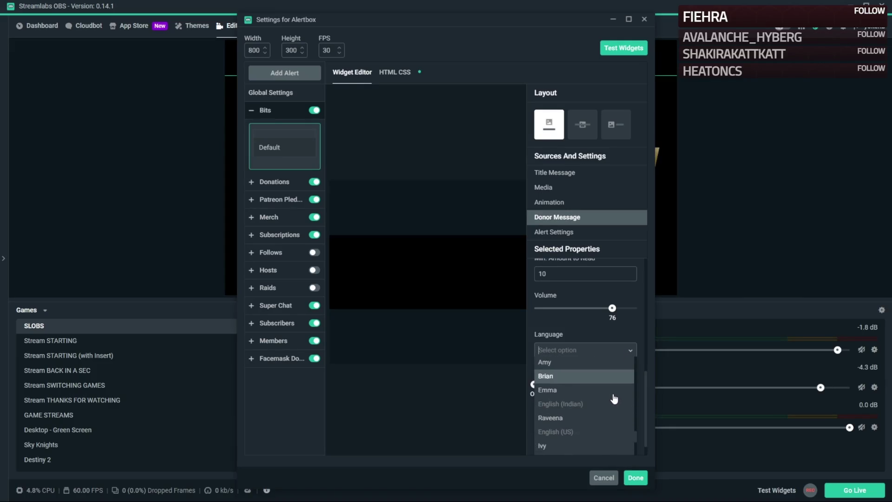
left_click(618, 49)
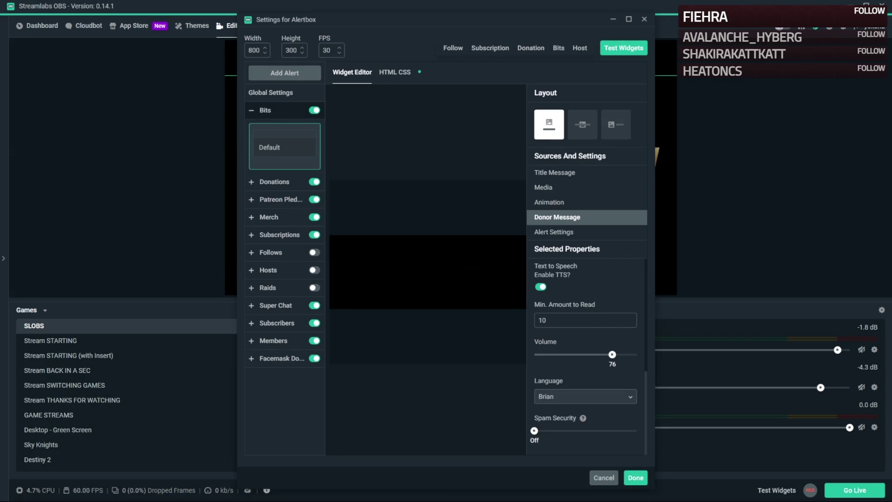
left_click(579, 49)
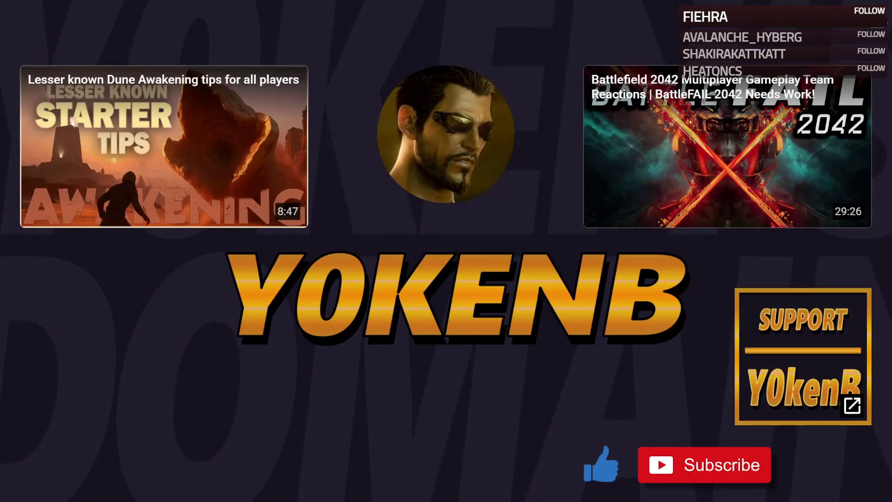
Step: View the Y0ken's Domain channel page, pause its trailer, and switch away from the browser
left_click(446, 134)
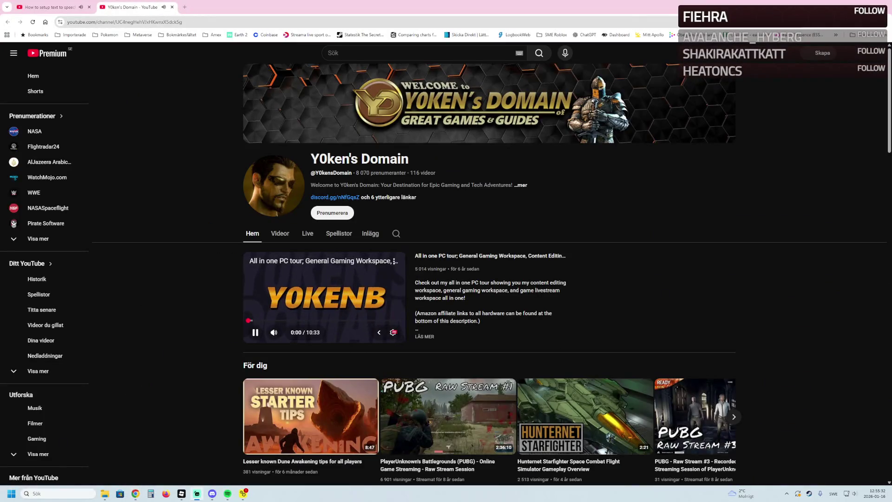
left_click(323, 287)
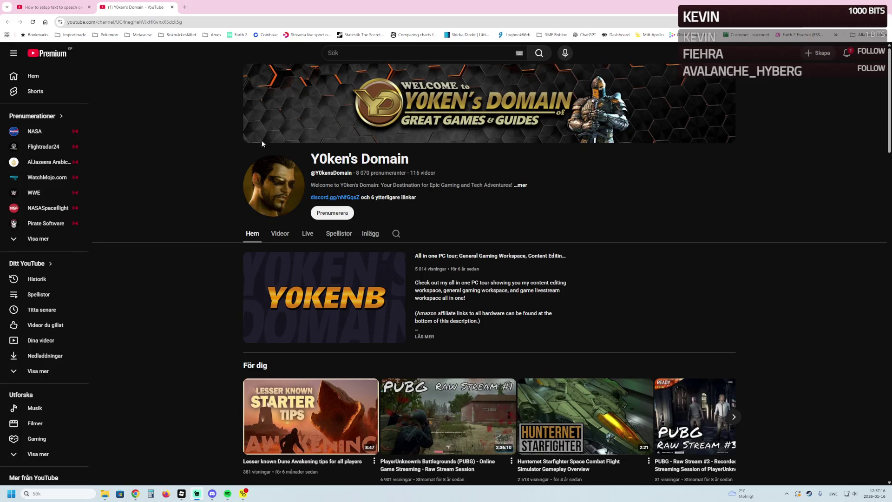
key("alt+Tab")
Step: Close the channel page and fly the Studio camera back along the obby track
left_click(173, 7)
key("alt+Tab")
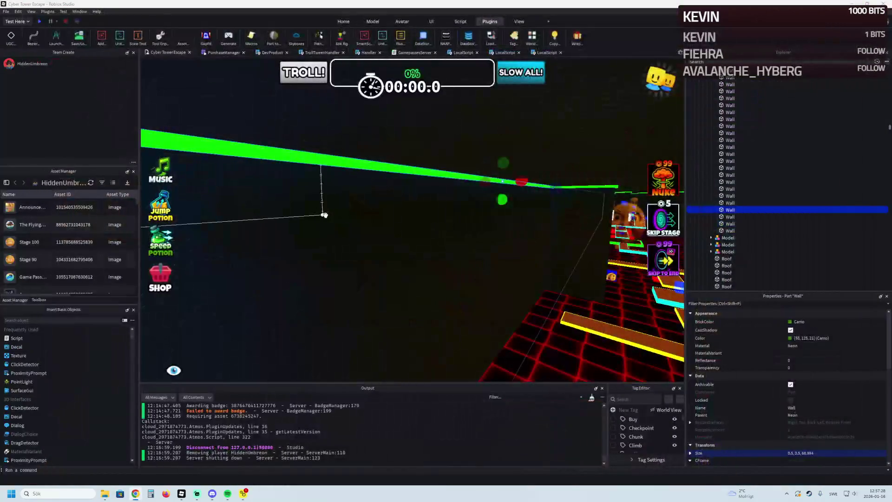
key("a")
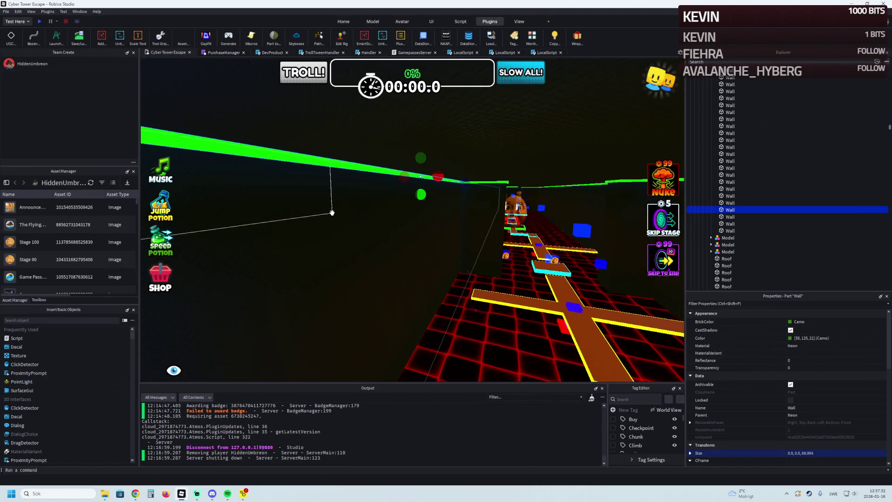
key("alt+Tab")
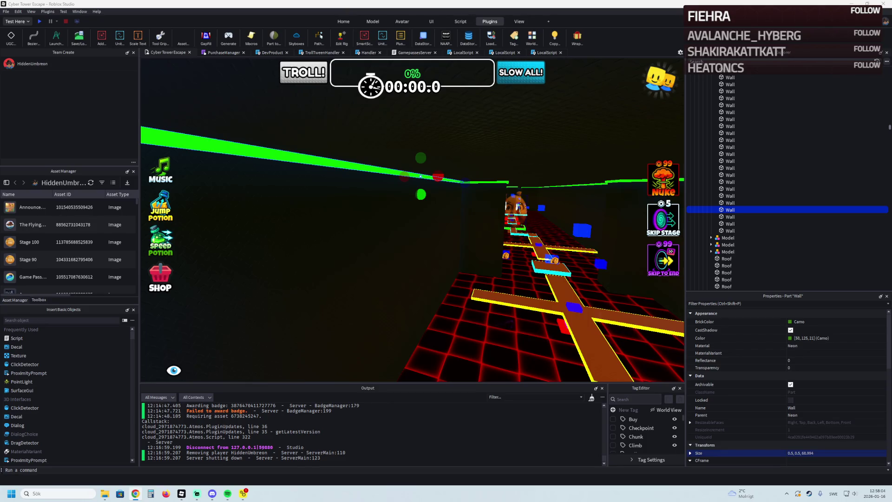
key("w")
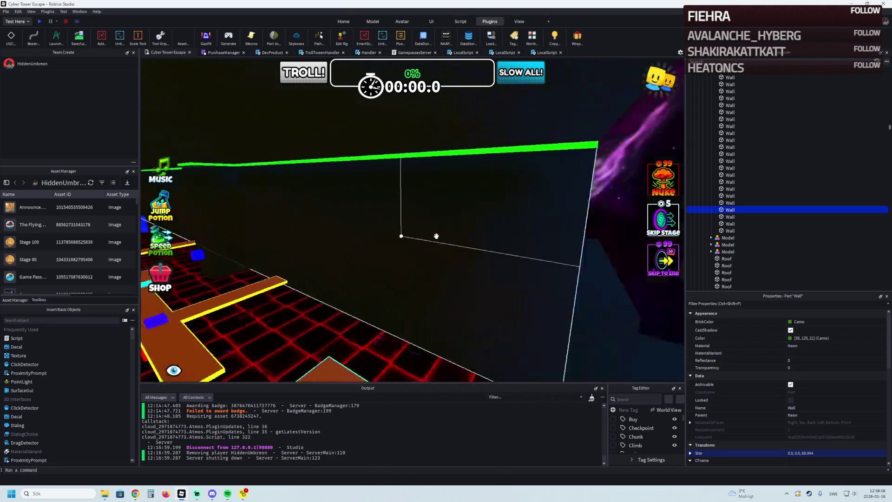
left_click_drag(435, 239, 453, 187)
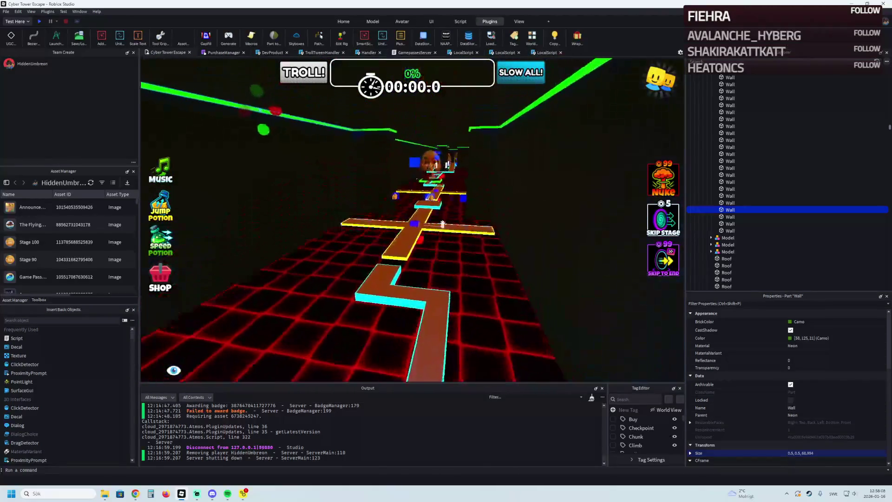
key("w")
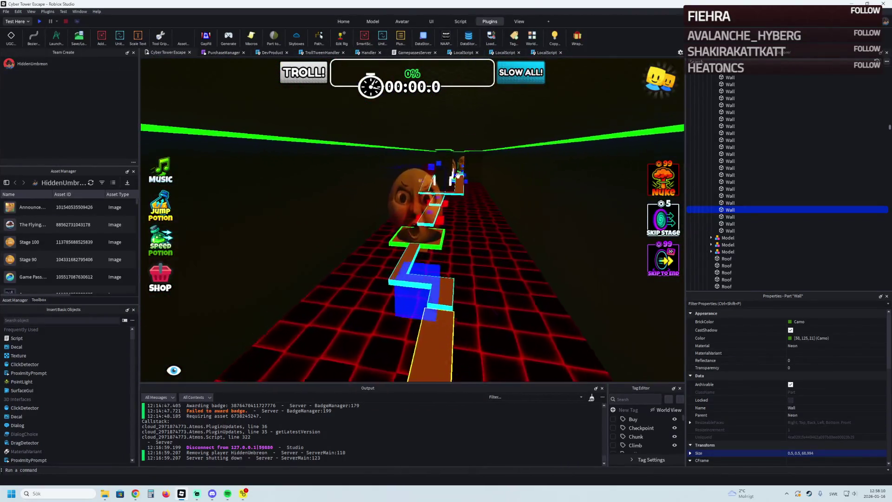
Step: Select the Stage_47 folder under Chapter_01 and frame its area in the view
left_click(721, 111)
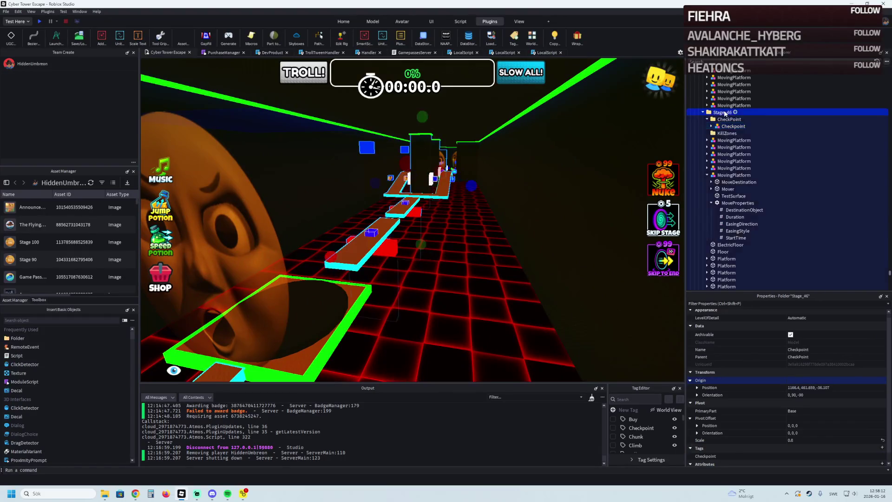
left_click(722, 119)
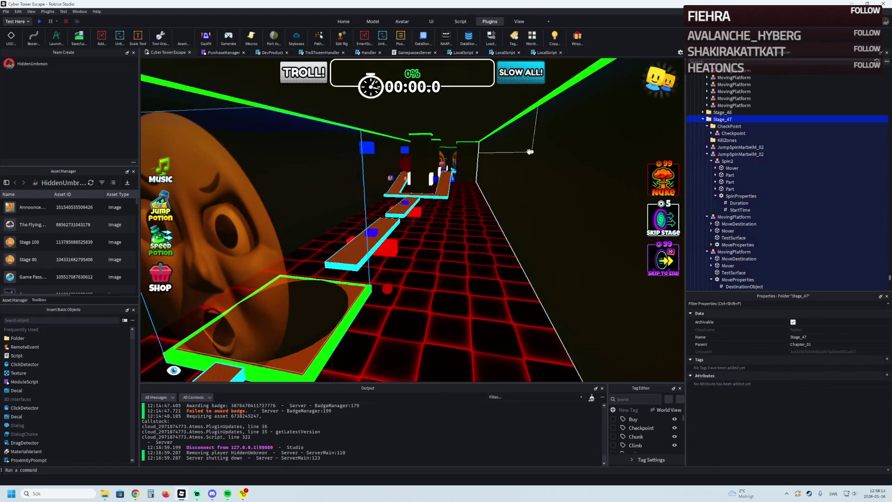
key("f")
left_click(704, 119)
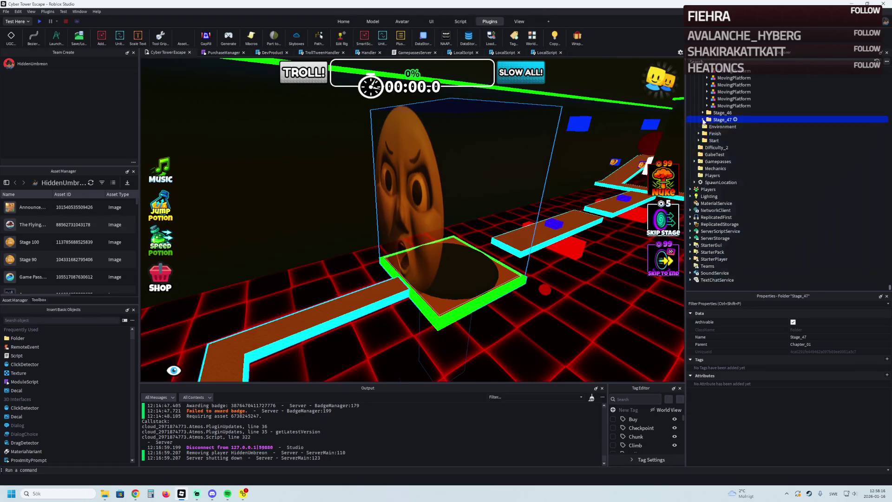
Step: Duplicate Stage_47 as a new folder named Stage_48 and expand it
key("ctrl+d")
key("F2")
type("Stage_48")
key("Return")
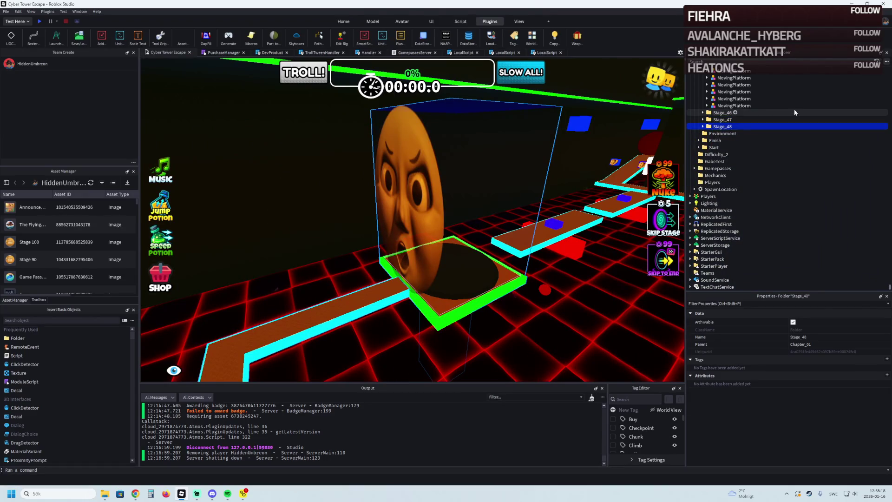
key("Right")
Step: Delete the 13 copied obstacles and platforms, leaving the CheckPoint and KillZones
left_click(739, 148)
left_click(760, 231, "shift")
key("Delete")
left_click(729, 133)
Step: Move the Stage_48 checkpoint along the red and blue axes into its new spot
key("f")
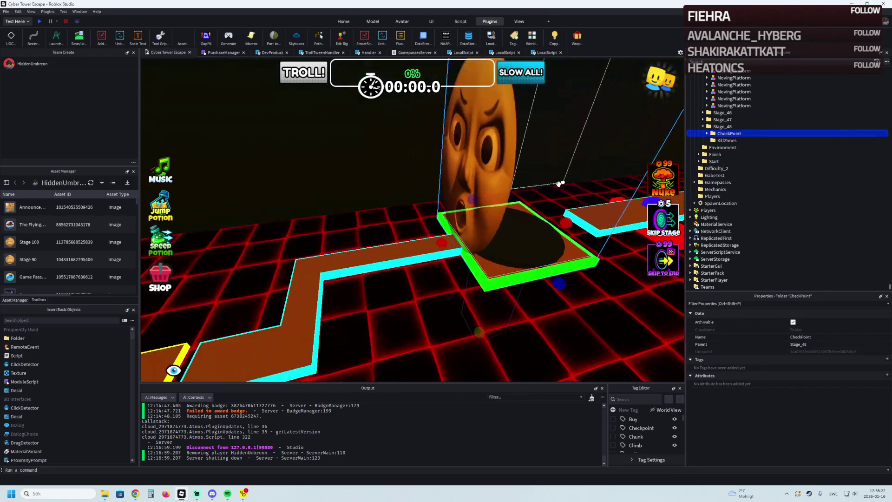
mouse_move(542, 224)
left_mouse_down()
mouse_move(506, 203)
mouse_move(439, 194)
mouse_move(492, 191)
mouse_move(465, 167)
left_mouse_up()
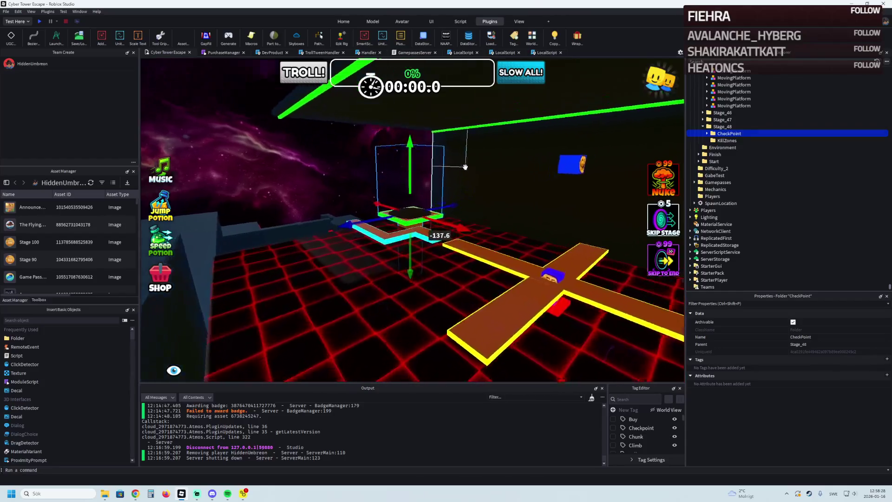
key("w")
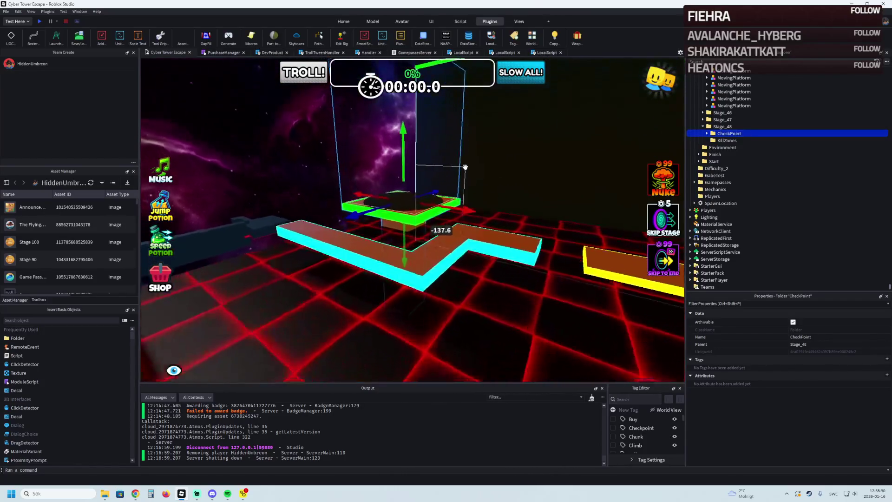
mouse_move(412, 204)
left_mouse_down()
mouse_move(300, 249)
mouse_move(309, 186)
left_mouse_up()
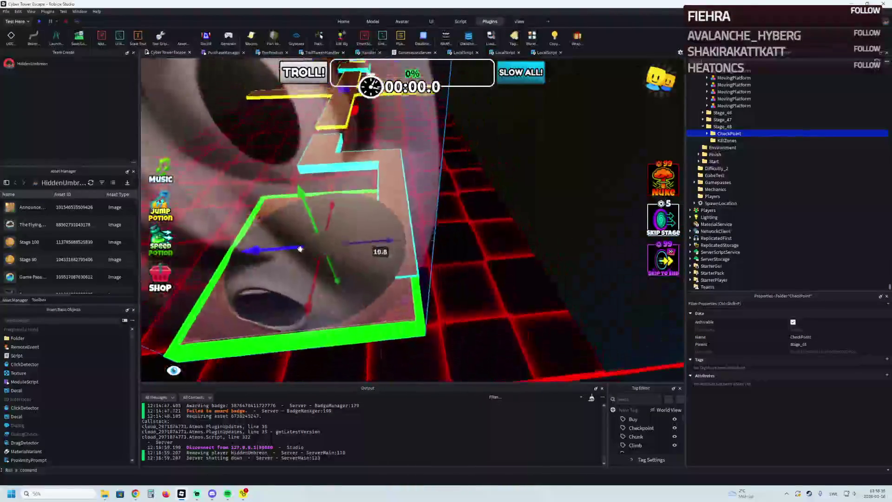
mouse_move(310, 187)
left_mouse_down()
mouse_move(539, 191)
mouse_move(464, 213)
mouse_move(446, 232)
left_mouse_up()
scroll(418, 244, "up", 5)
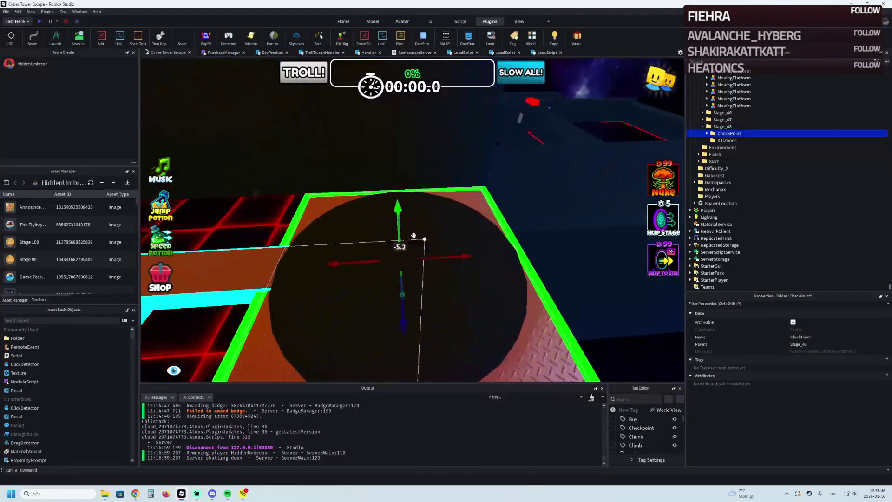
mouse_move(342, 264)
left_mouse_down()
mouse_move(472, 242)
mouse_move(494, 252)
mouse_move(480, 255)
mouse_move(463, 249)
mouse_move(513, 244)
left_mouse_up()
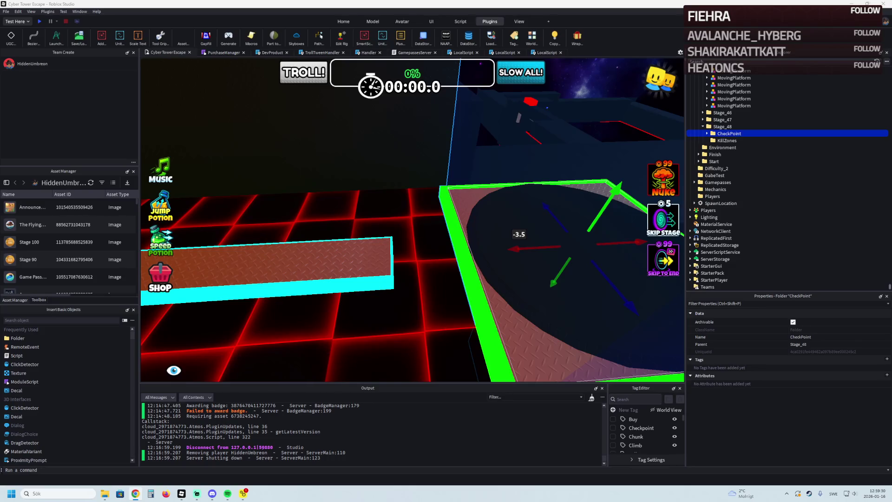
left_click_drag(453, 193, 387, 132)
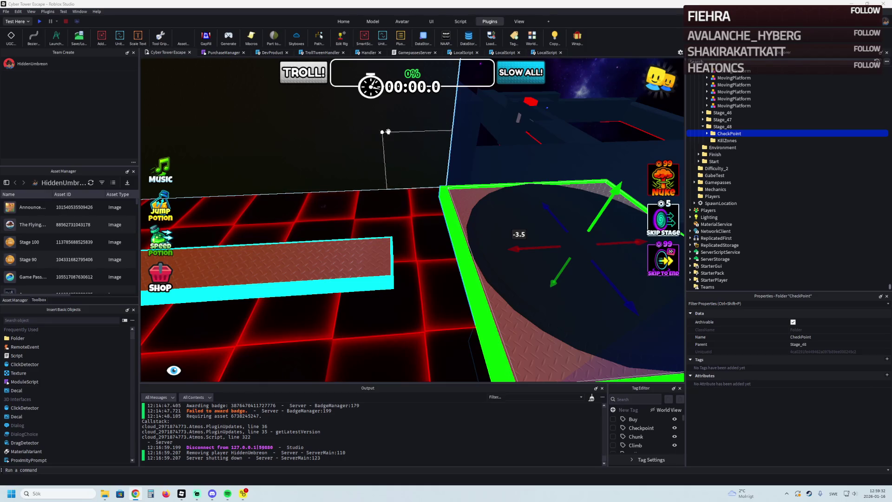
key("f")
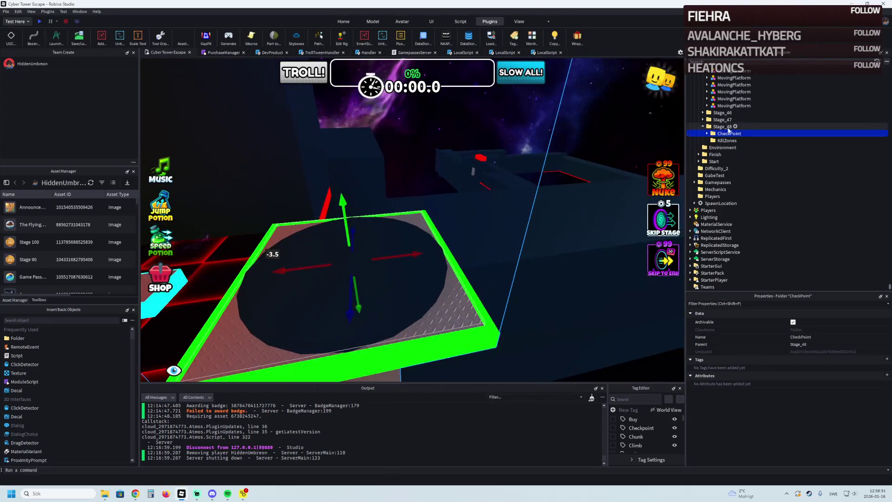
Step: Set the Stage_48 CheckpointProperties Number value to 48
left_click(707, 133)
left_click(732, 140)
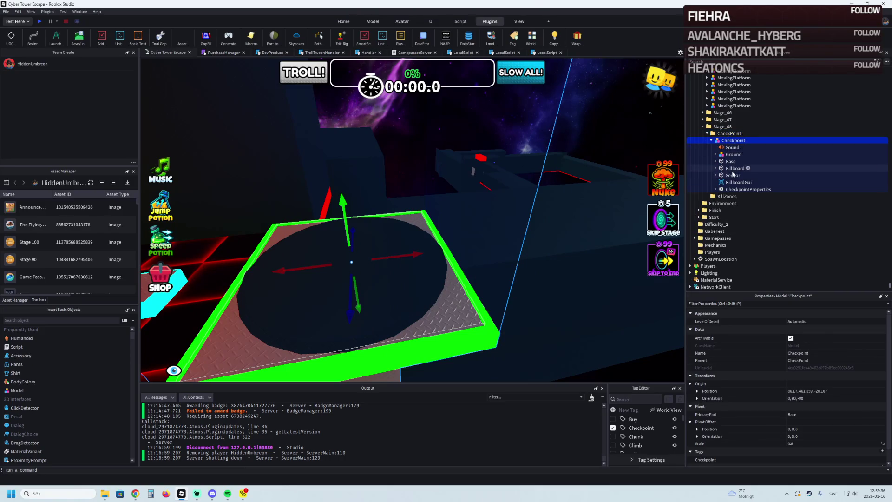
left_click(742, 189)
left_click(716, 189)
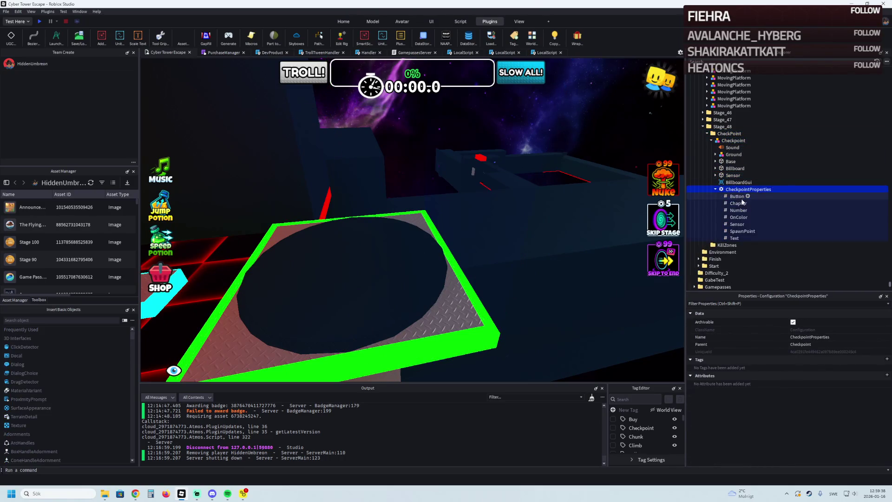
left_click(739, 210)
left_click(844, 359)
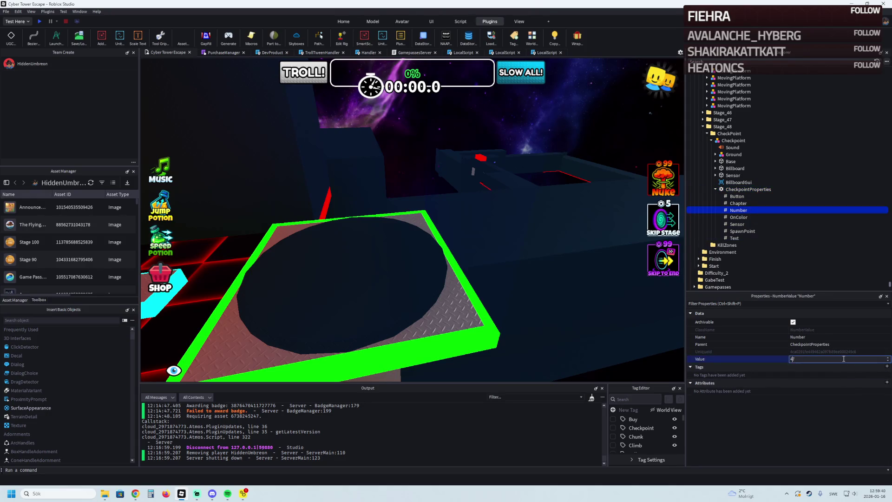
key("BackSpace")
type("8")
key("Return")
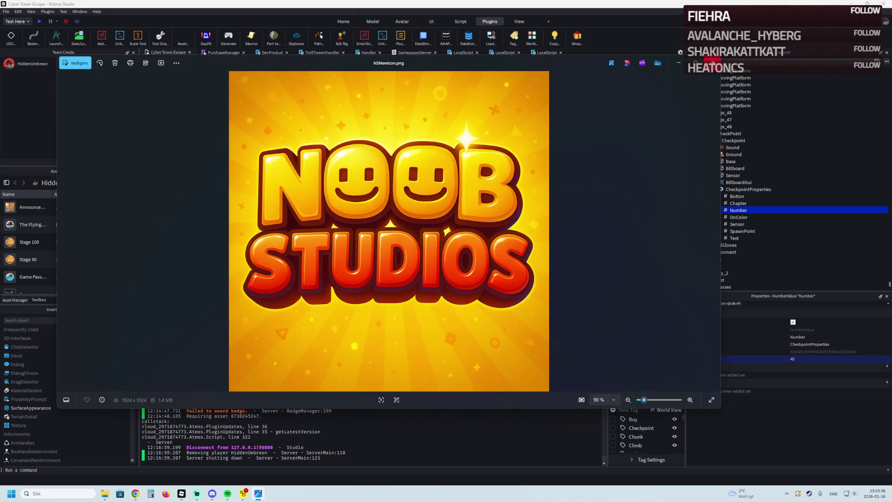
Step: Close the logo image viewer and look around the scene near the Stage_48 checkpoint
key("alt+F4")
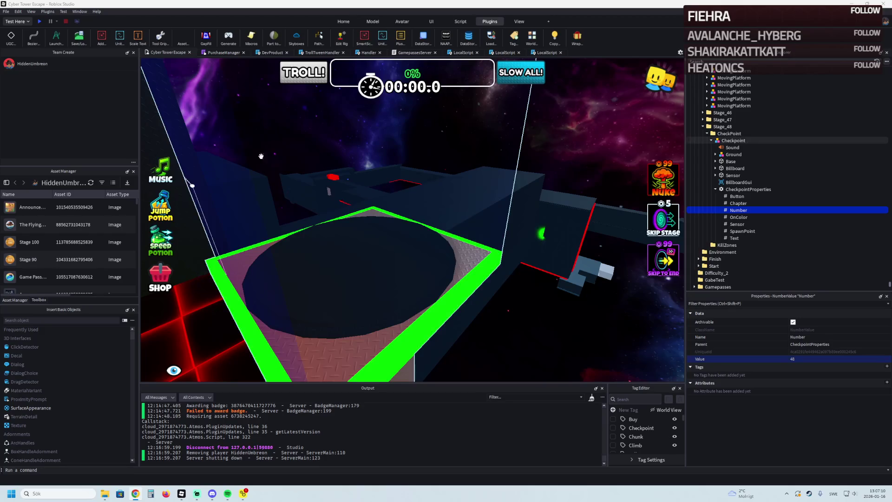
right_click(448, 137)
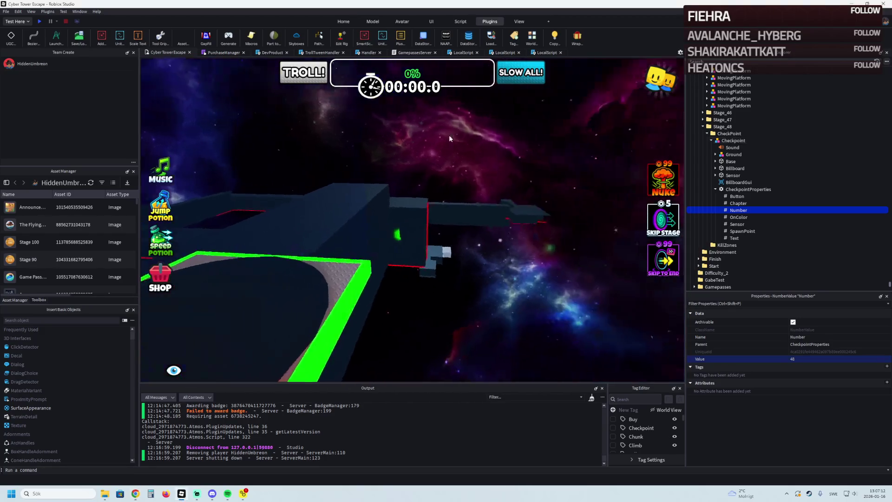
right_click(448, 134)
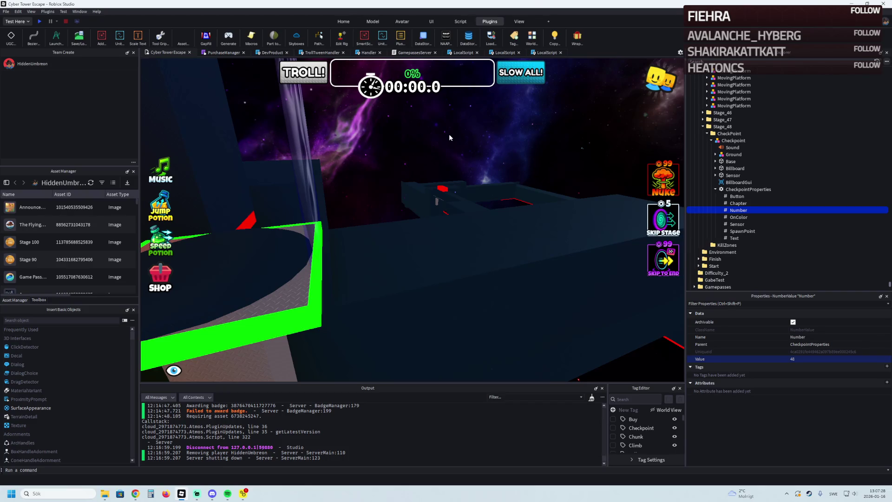
key("Right")
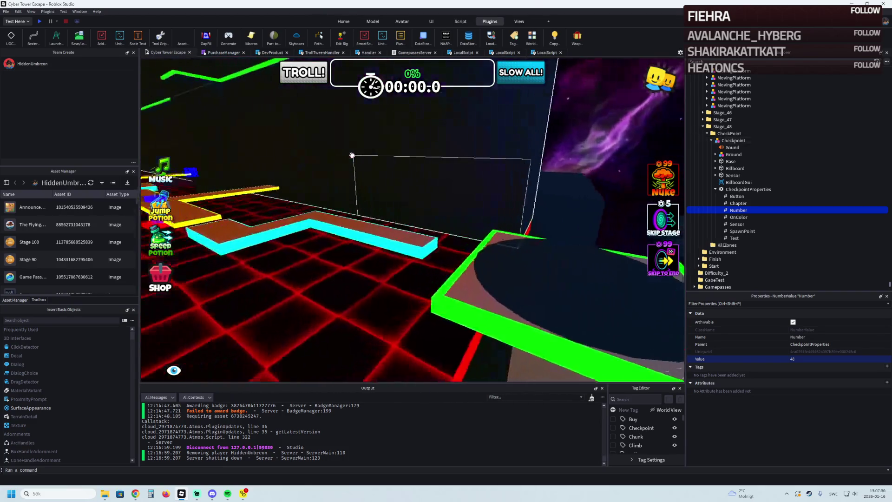
left_click(456, 183)
scroll(460, 188, "down", 10)
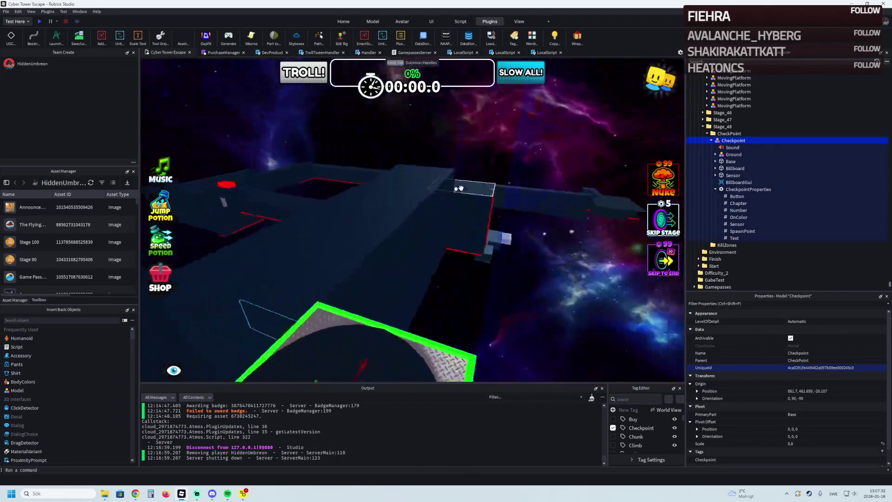
Step: Fly the camera around the Stage_48 checkpoint and the zig-zag path nearby
key("f")
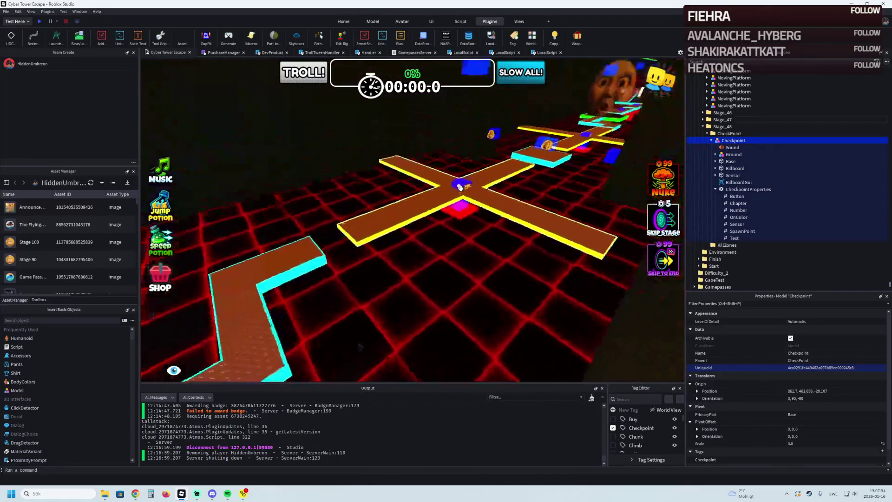
key("s")
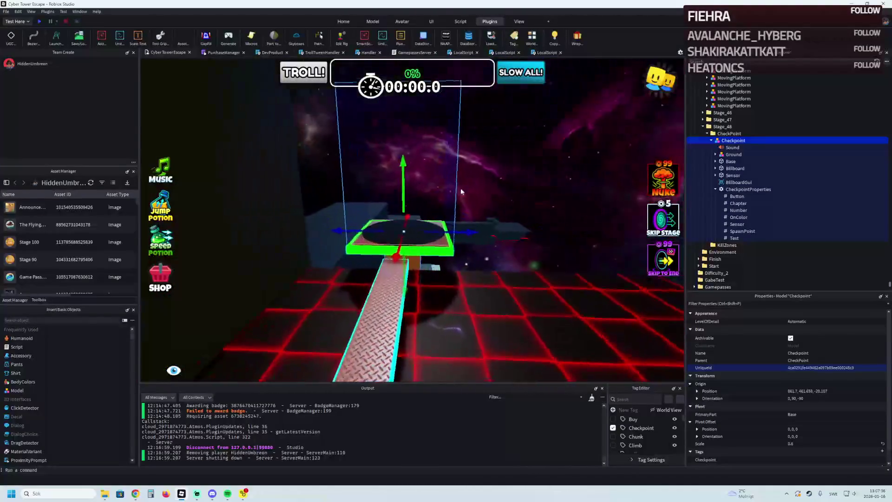
key("s")
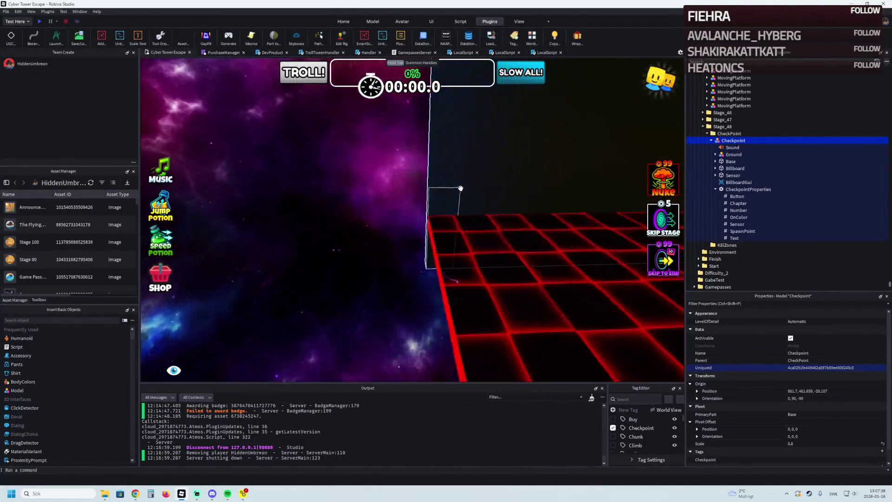
key("w")
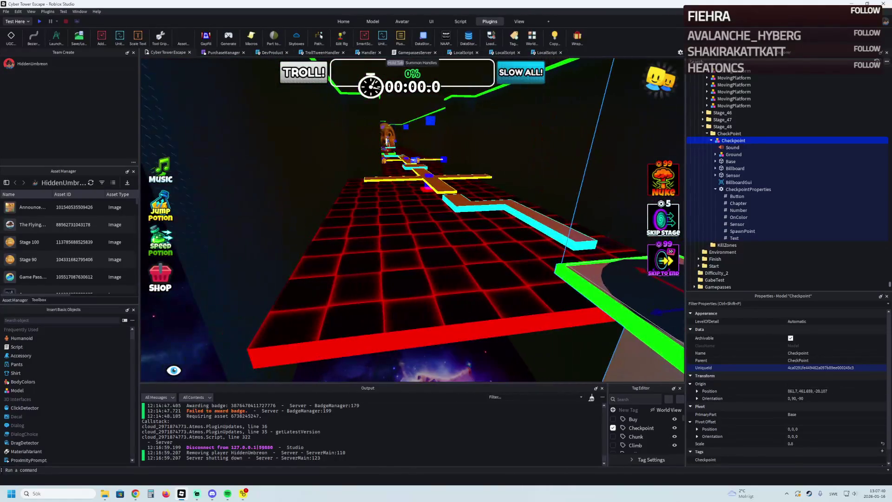
key("f")
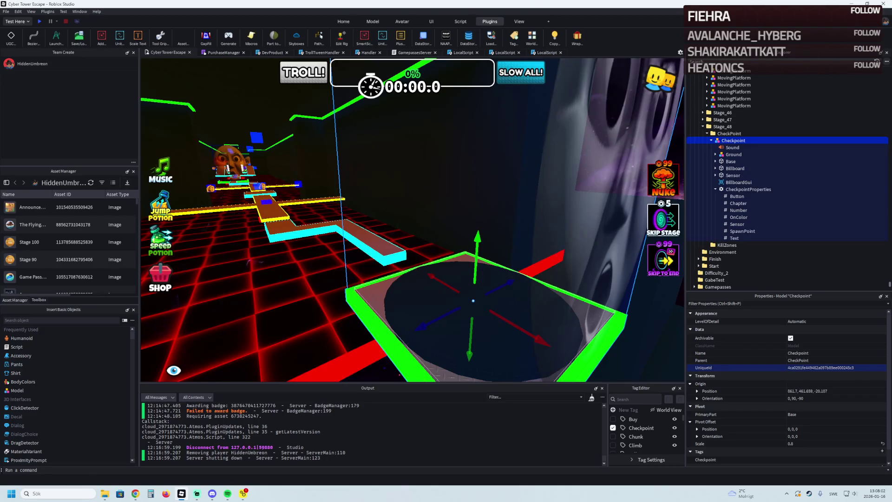
key("a")
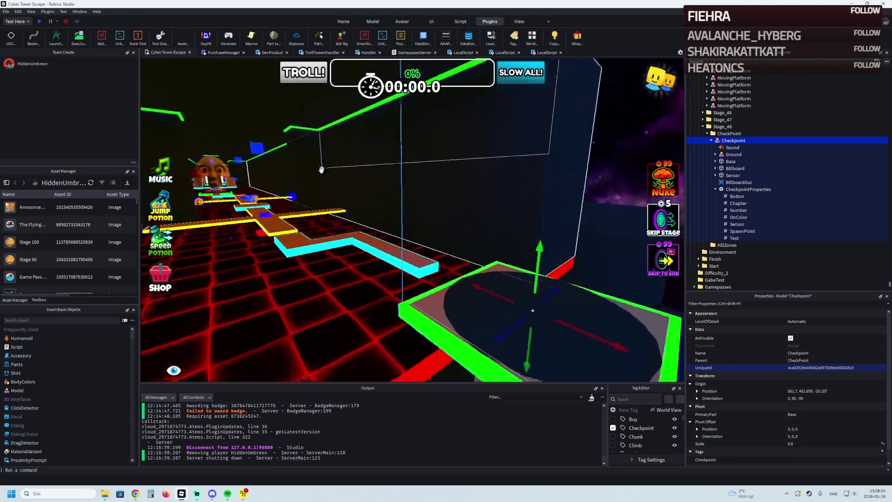
key("f")
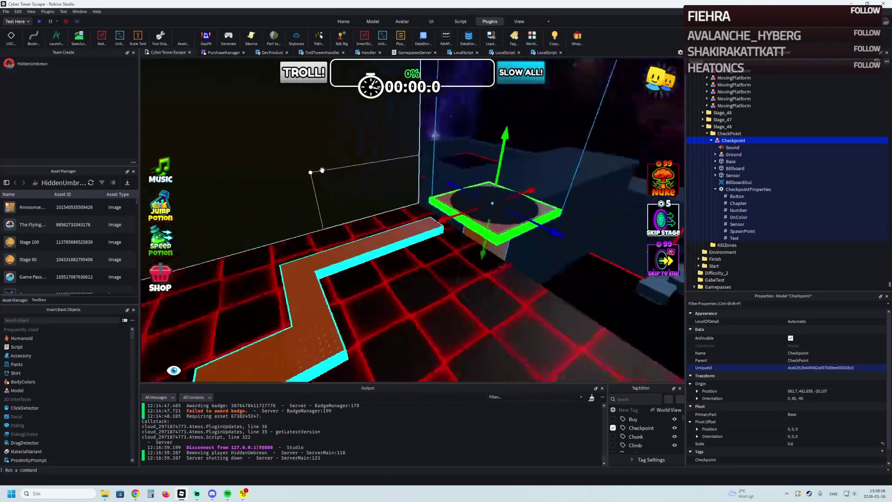
key("d")
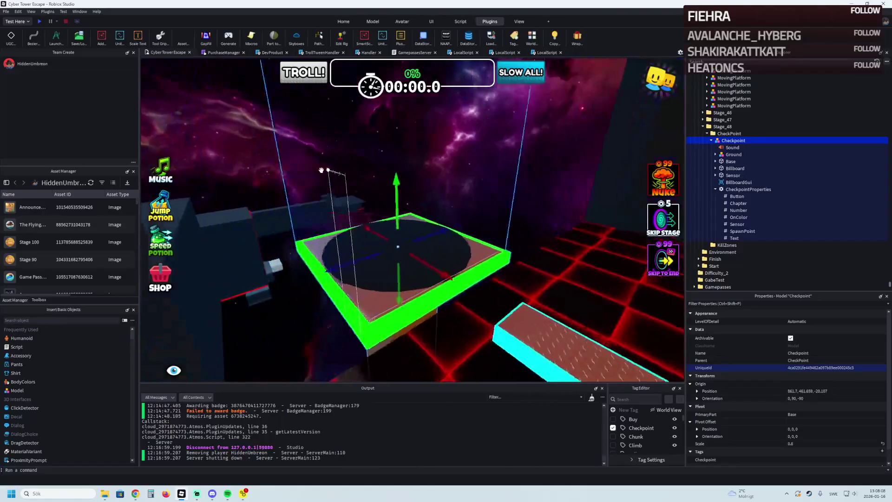
key("s")
key("a")
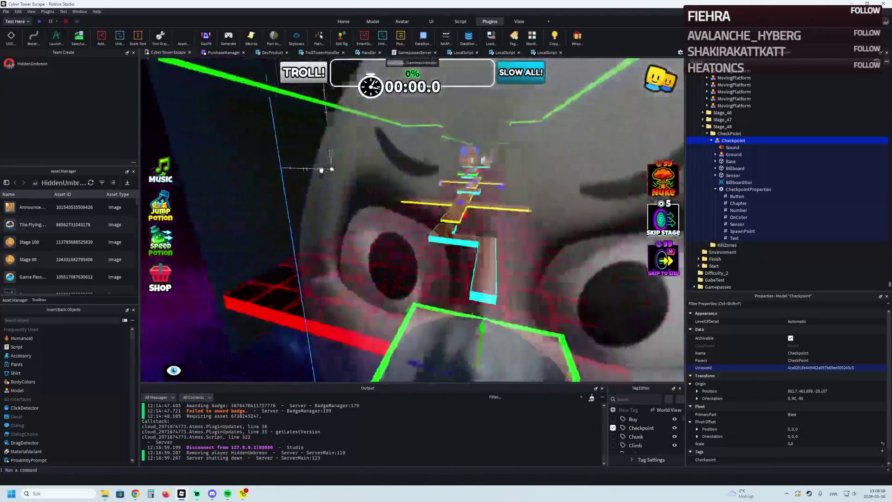
key("d")
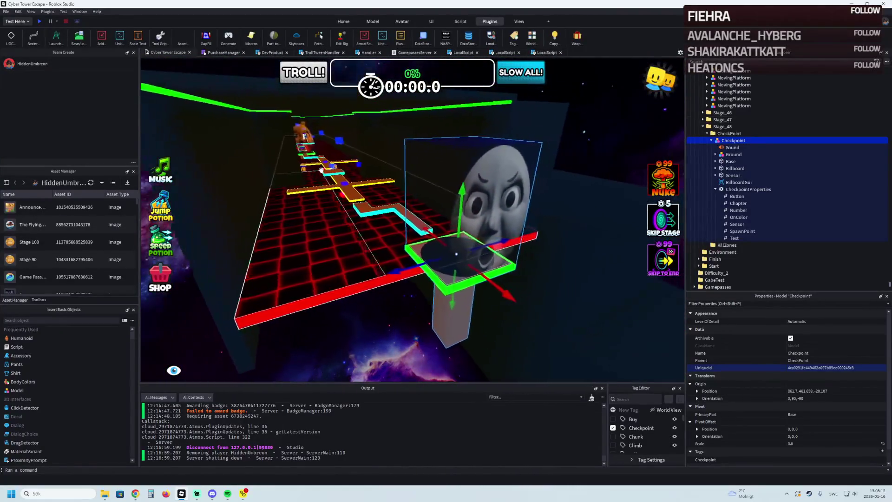
key("w")
key("d")
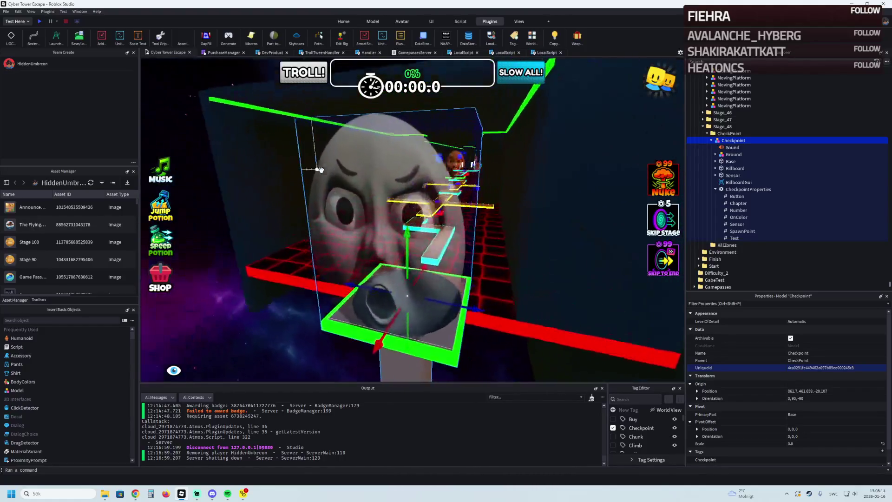
key("w")
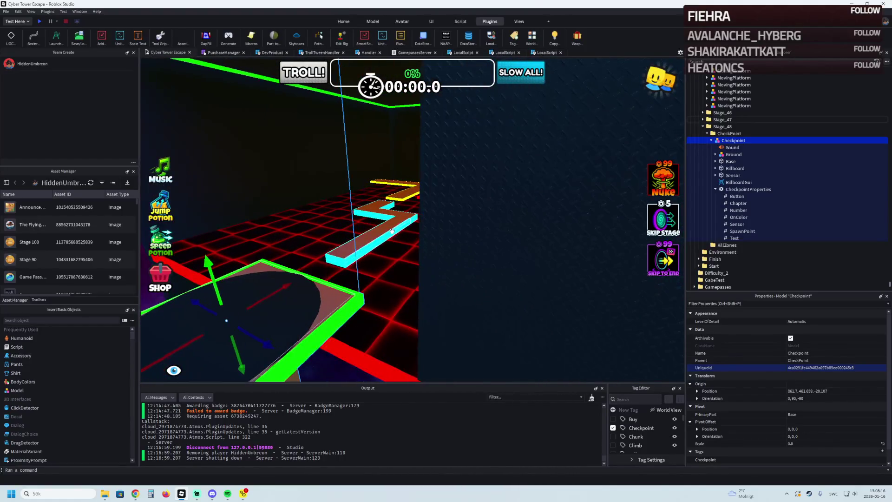
Step: Select the Stage_47 diamond-plate Platform and collapse the Checkpoint model
left_click(377, 230)
left_click(711, 169)
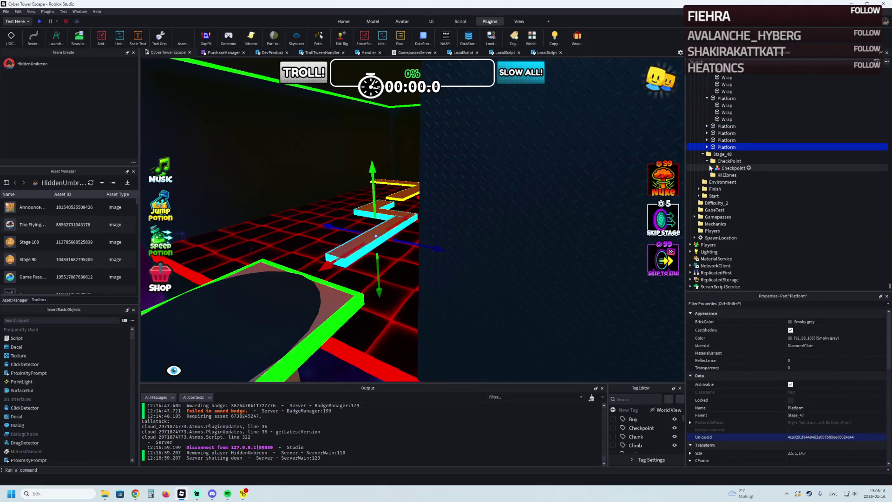
Step: Move the Platform into Stage_48 and slide it about 30 studs into position
left_click_drag(720, 156, 721, 155)
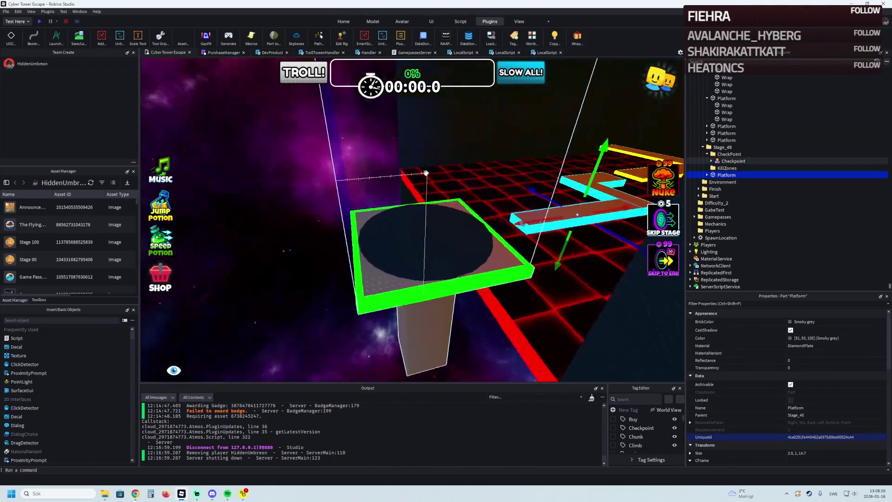
left_click_drag(534, 214, 281, 269)
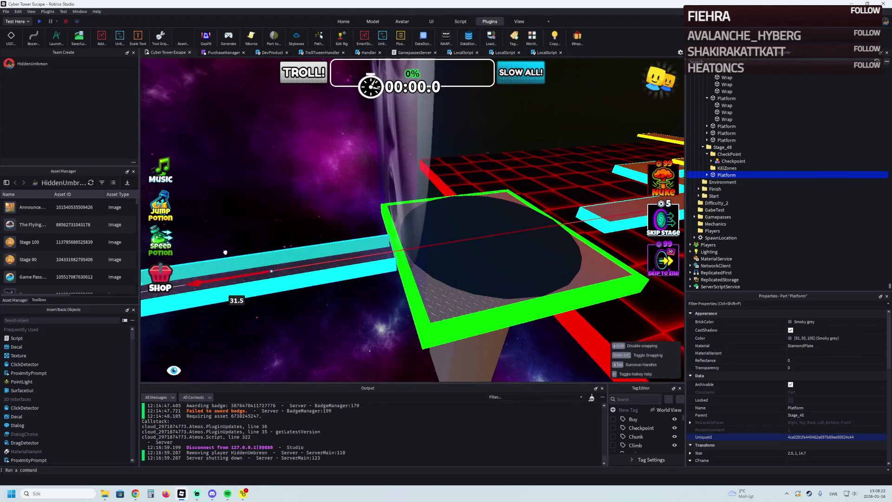
left_click_drag(226, 252, 429, 232)
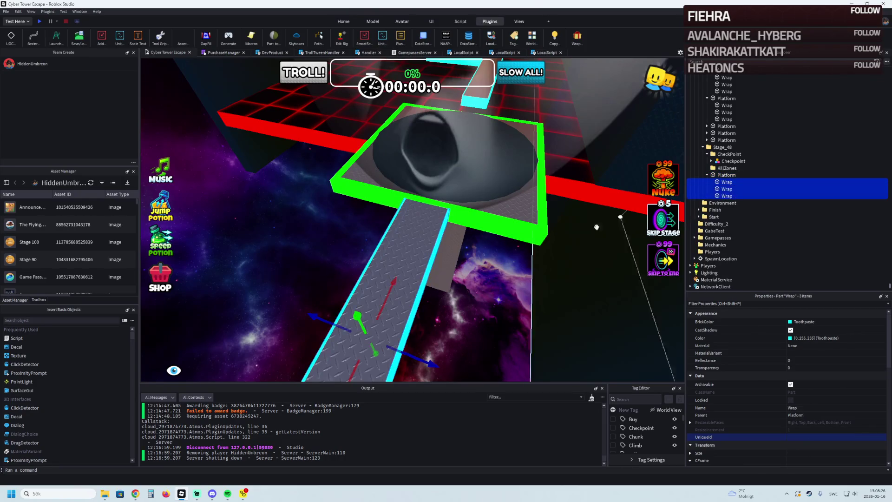
left_click(393, 258)
Step: Scale the platform to a size of 6, 1, 14.7
key("ctrl+3")
mouse_move(370, 217)
left_mouse_down()
mouse_move(410, 261)
mouse_move(415, 255)
left_mouse_up()
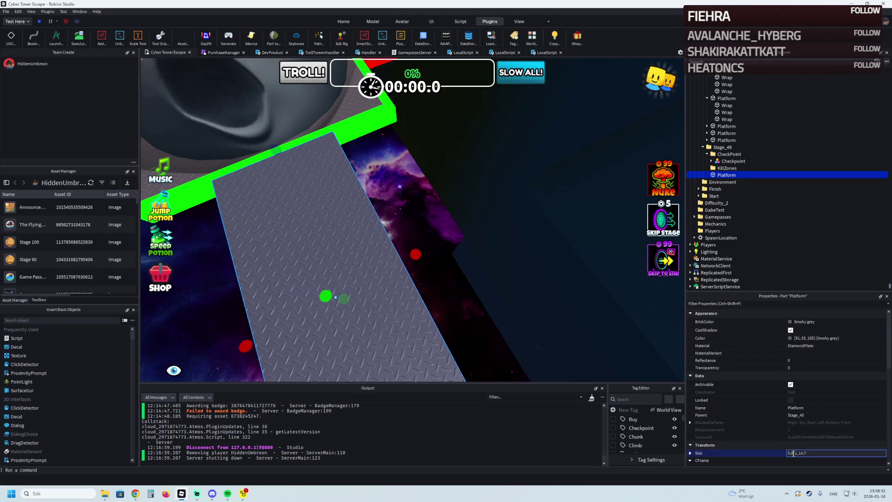
type("6,")
key("Return")
scroll(433, 305, "up", 3)
scroll(432, 305, "down", 3)
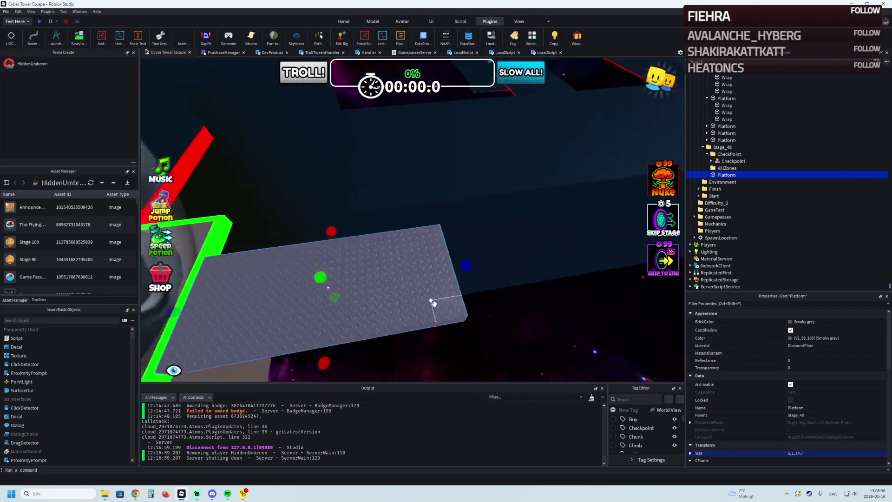
scroll(428, 245, "down", 2)
Step: Lengthen the platform to 20, duplicate it, and shorten the copy placed further along
mouse_move(415, 225)
left_mouse_down()
mouse_move(436, 225)
mouse_move(429, 231)
left_mouse_up()
key("ctrl+2")
key("ctrl+d")
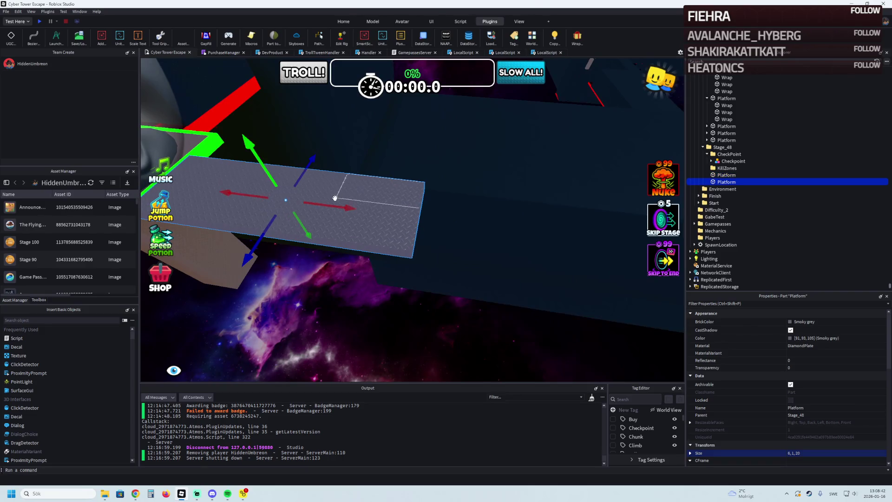
left_click_drag(334, 199, 465, 209)
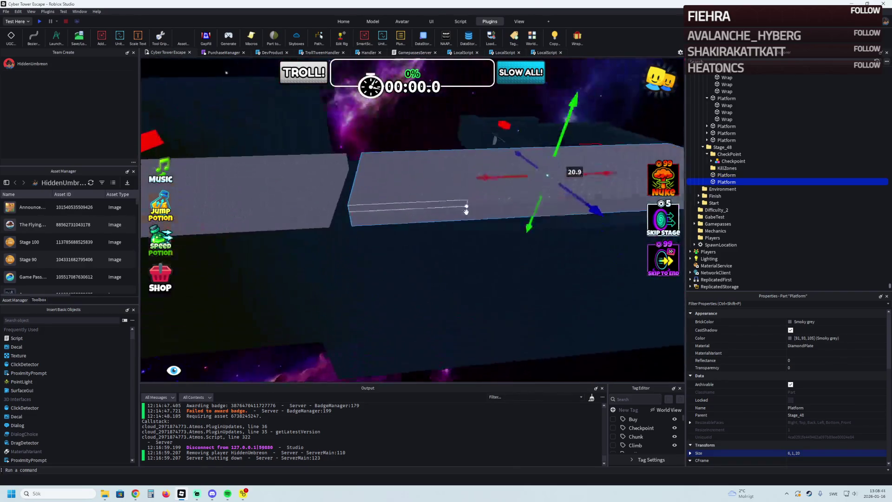
left_click_drag(516, 178, 496, 181)
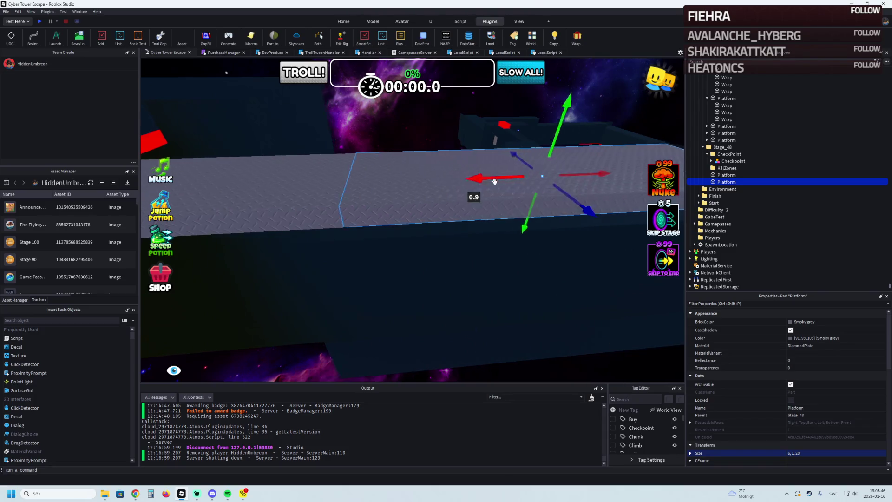
left_click_drag(608, 168, 448, 179)
Step: Duplicate the shortened platform and slide the third copy further along the path
key("ctrl+2")
key("ctrl+d")
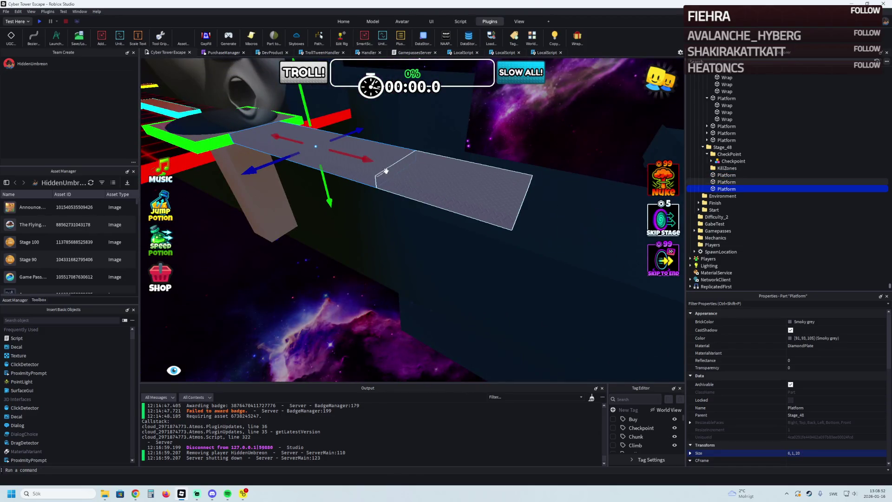
mouse_move(299, 170)
left_mouse_down()
mouse_move(291, 174)
mouse_move(455, 197)
mouse_move(523, 199)
mouse_move(517, 187)
mouse_move(583, 177)
mouse_move(206, 305)
left_mouse_up()
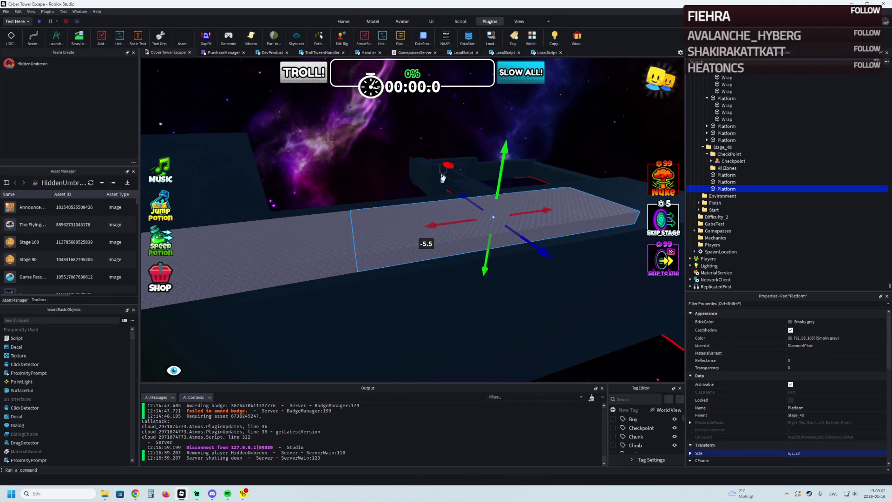
key("a")
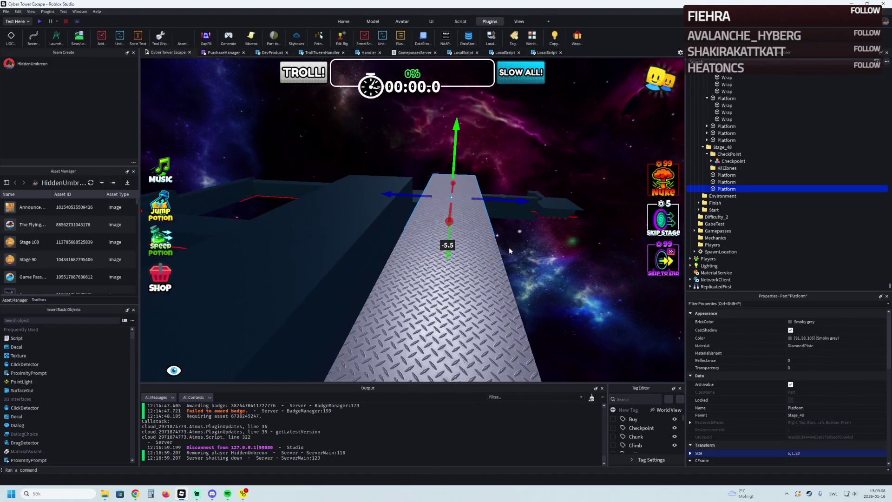
scroll(509, 248, "down", 2)
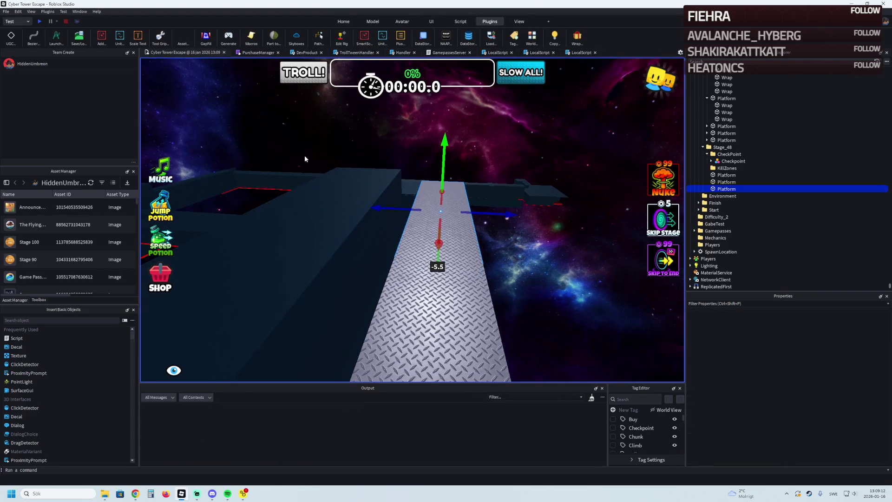
Step: Start a play-test and browse the shop's potions, coils and game passes categories
key("F5")
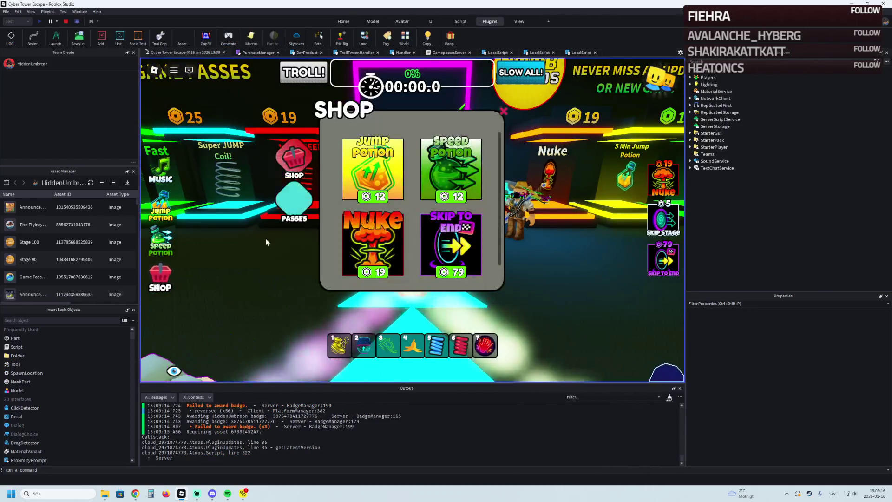
scroll(369, 223, "down", 3)
scroll(400, 191, "down", 3)
scroll(400, 191, "down", 1)
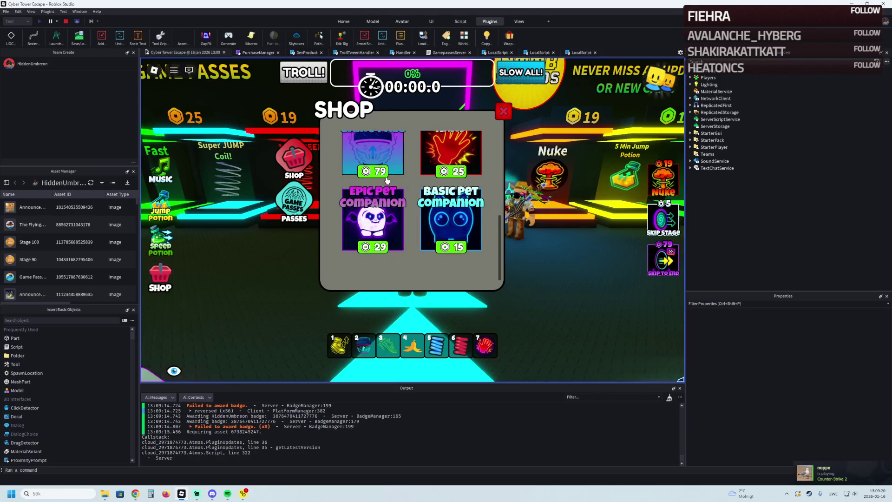
scroll(389, 180, "up", 5)
scroll(389, 180, "up", 1)
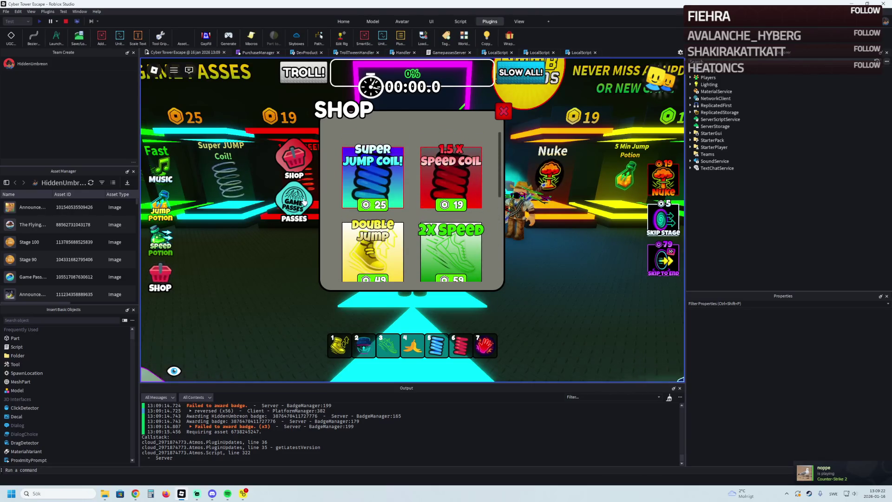
left_click(299, 170)
left_click(300, 193)
left_click(299, 171)
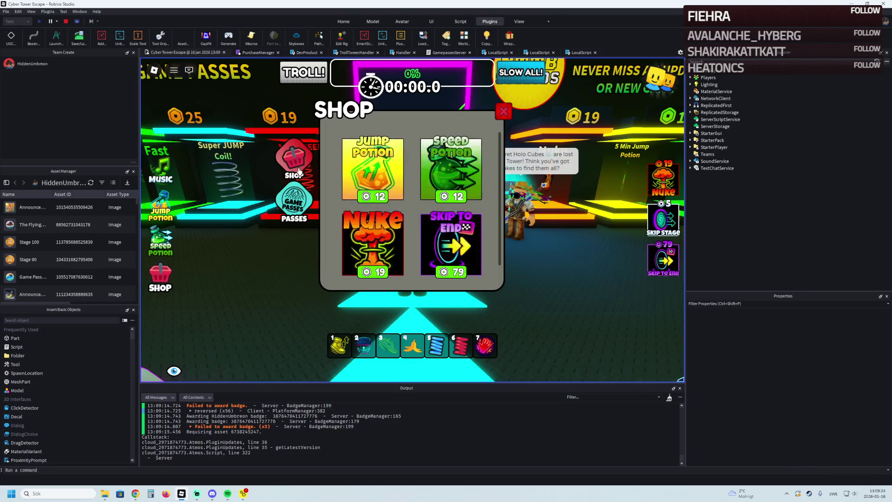
left_click(304, 174)
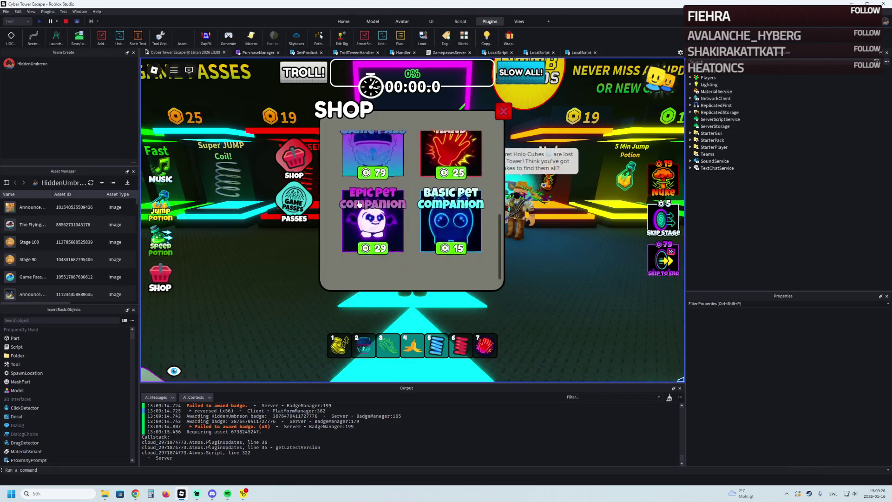
left_click(289, 200)
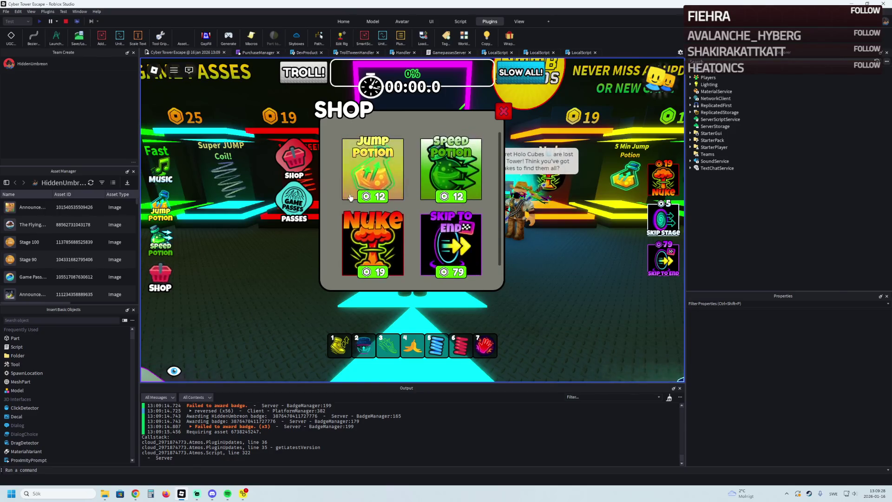
left_click(290, 200)
scroll(411, 209, "down", 3)
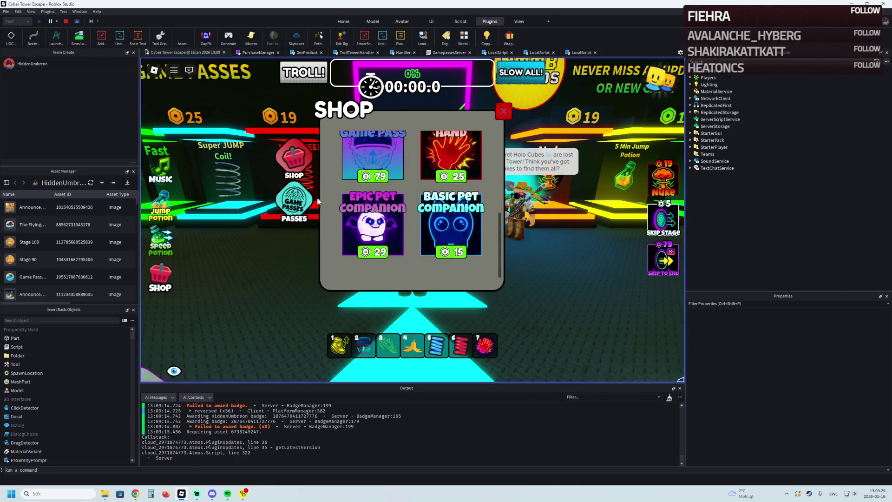
left_click(503, 112)
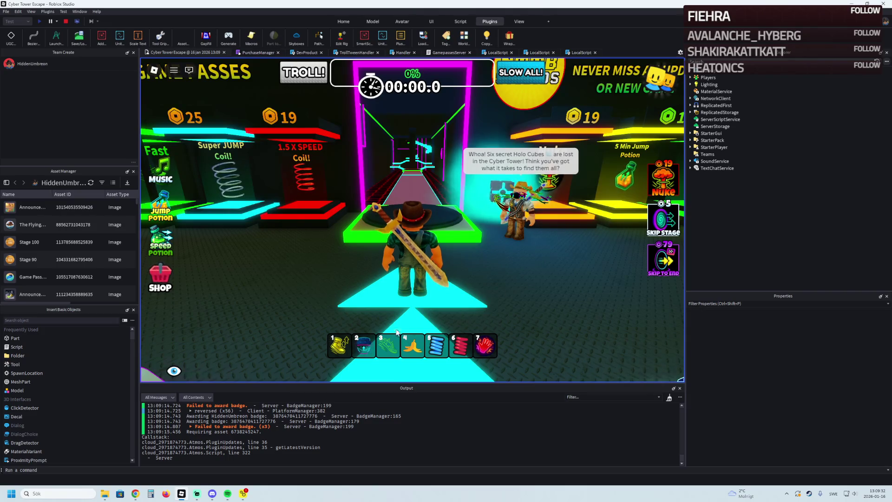
Step: Walk the avatar around the lobby toward the game passes stands and obby path
key("s")
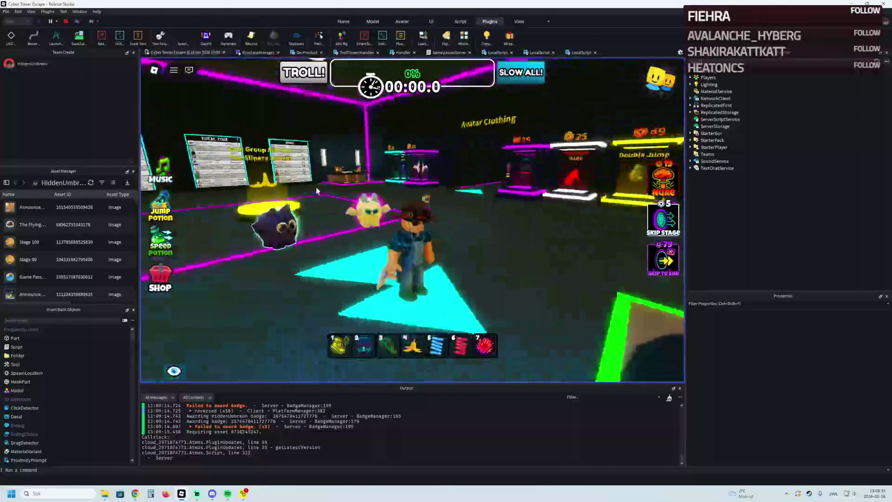
key("s")
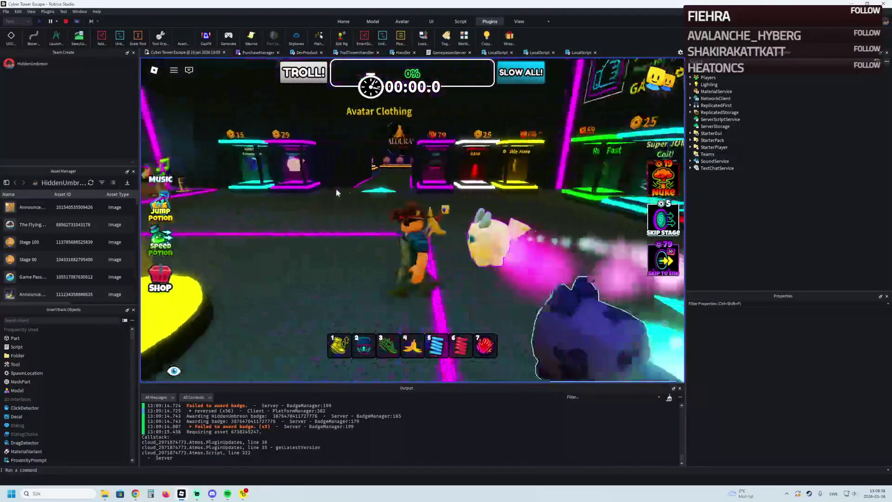
key("w")
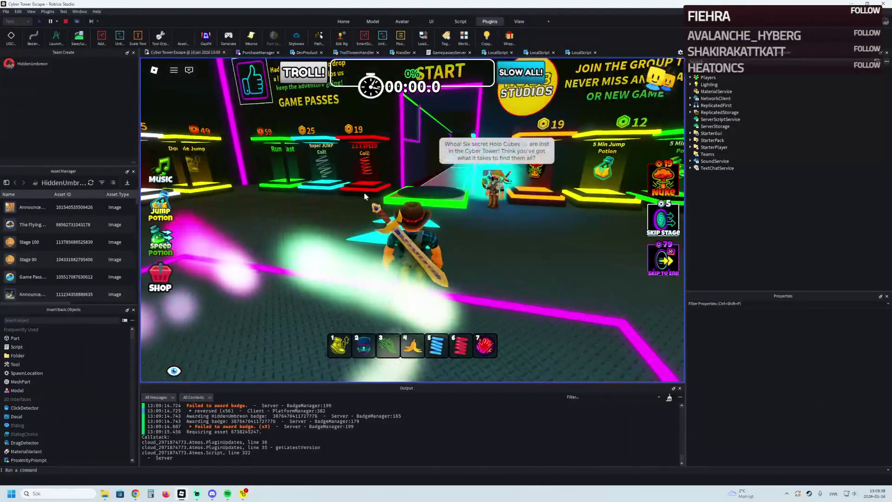
key("w")
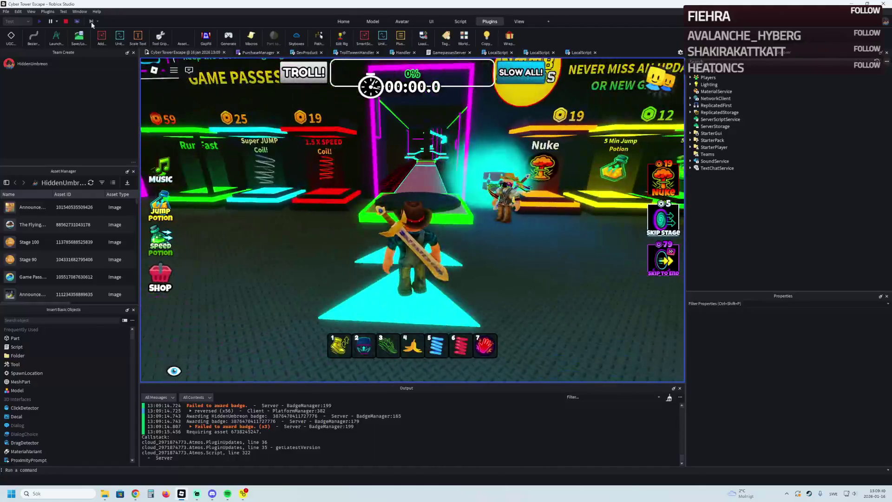
Step: Stop the play-test and bring the white moving platform part into focus
left_click(66, 22)
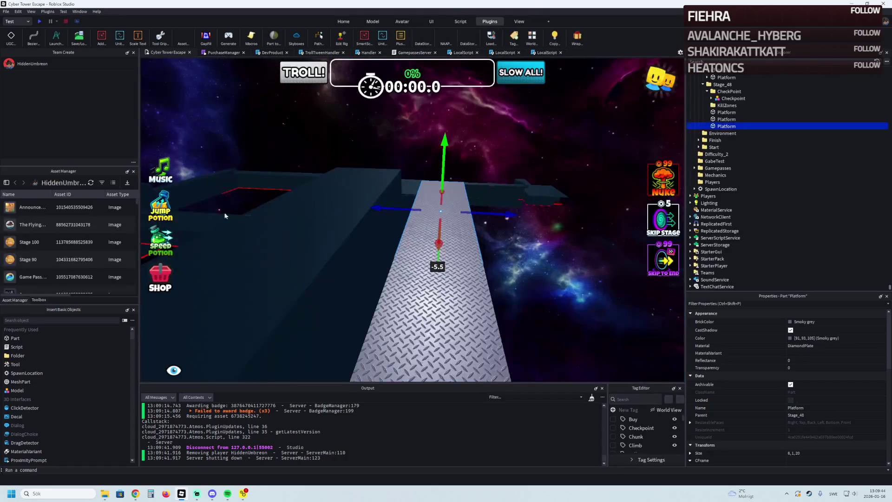
left_click_drag(189, 183, 431, 229)
key("s")
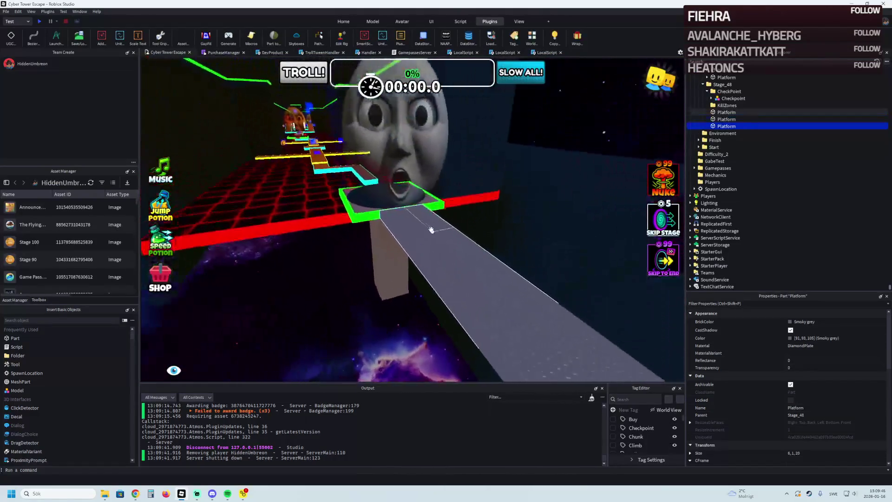
key("w")
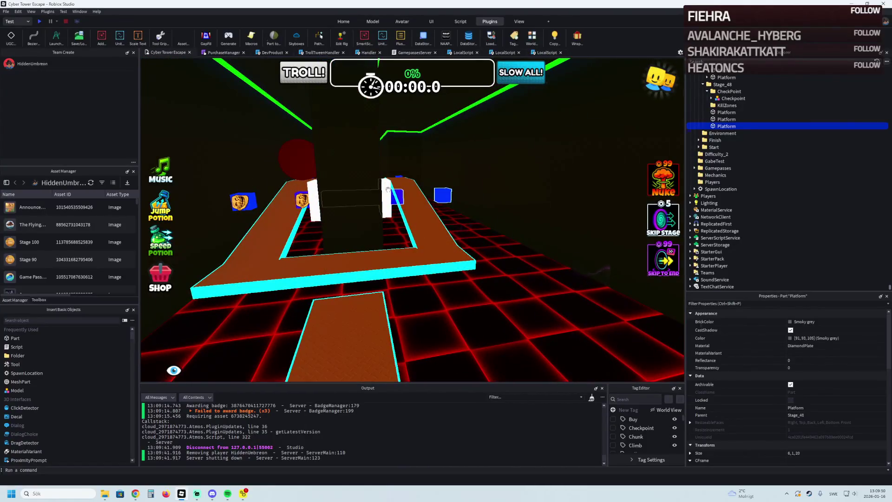
left_click(386, 190)
key("f")
Step: Drag the copied moving platform over beside Stage_48's green checkpoint pad
left_click_drag(410, 213, 474, 172)
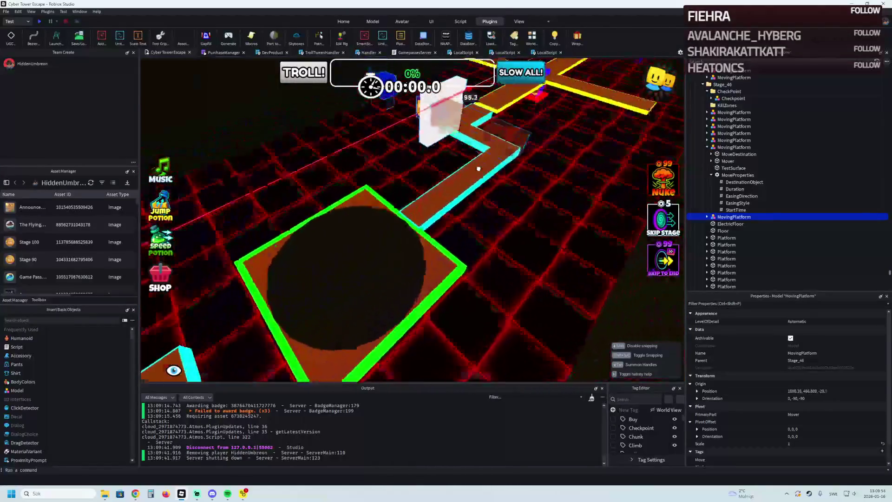
left_click_drag(474, 172, 521, 122)
key("e")
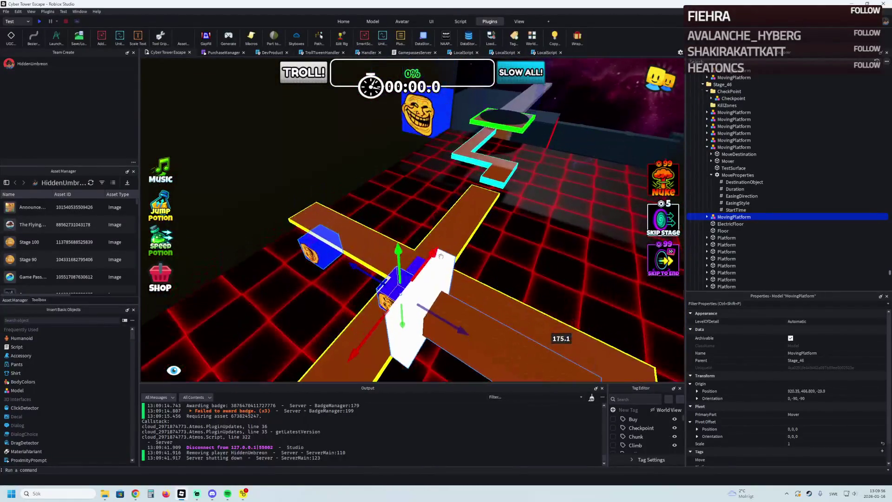
left_click_drag(372, 330, 561, 187)
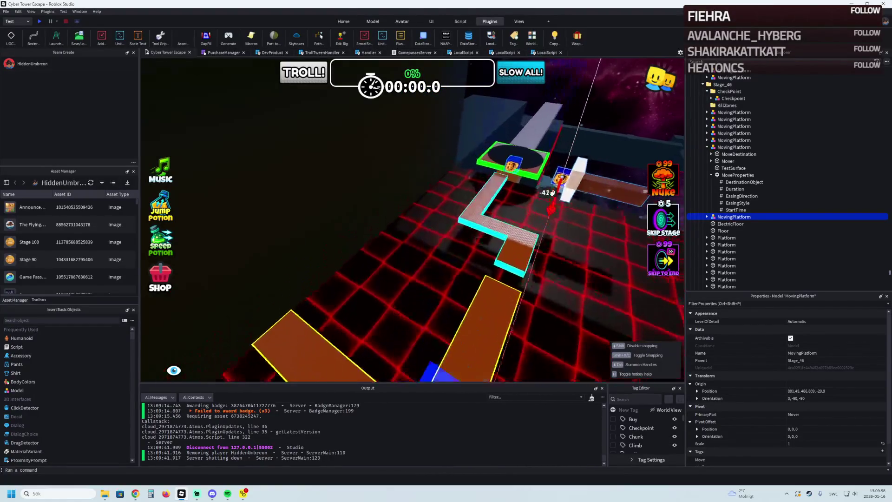
key("f")
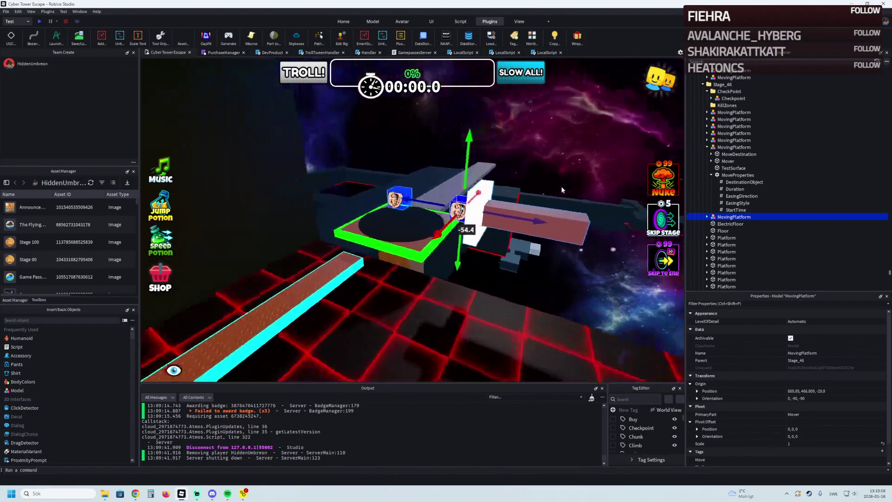
left_click_drag(563, 187, 476, 200)
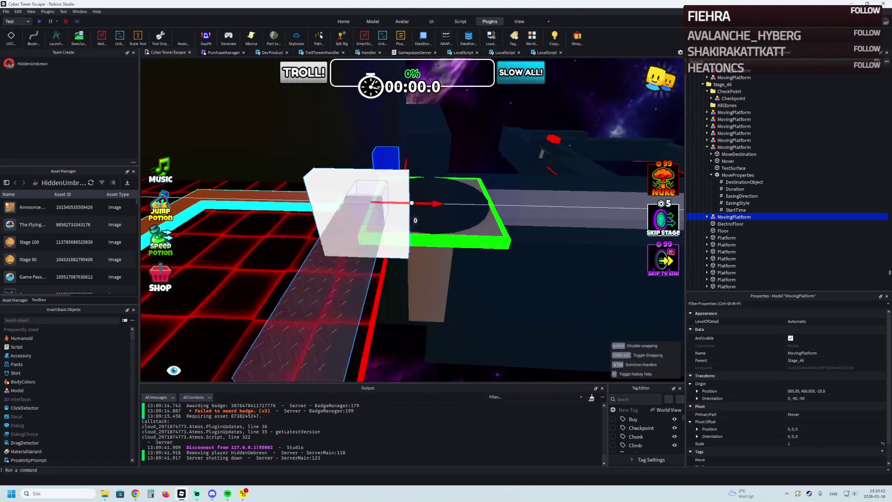
left_click(494, 213)
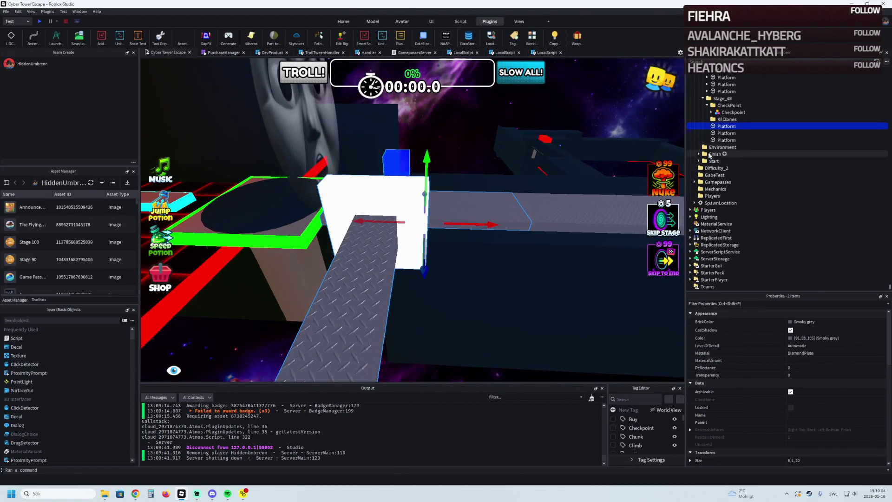
scroll(722, 163, "up", 2)
Step: Nest MovingPlatform under Stage_48 and shift it along Z into line with the diamond-plate walkway
left_click_drag(725, 139, 723, 138)
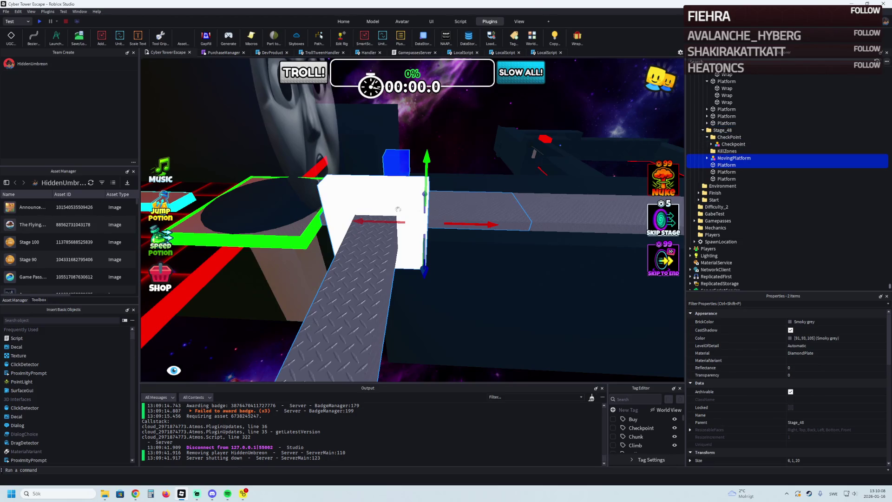
left_click(481, 185)
left_click(393, 242)
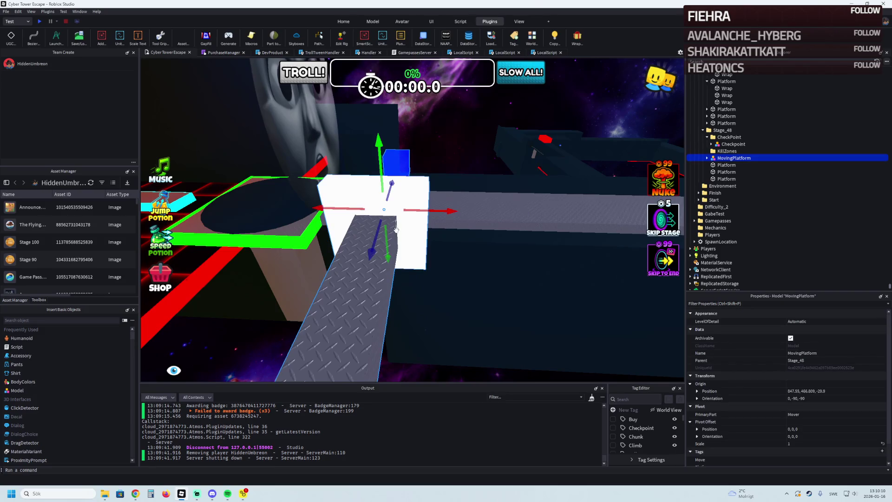
key("f")
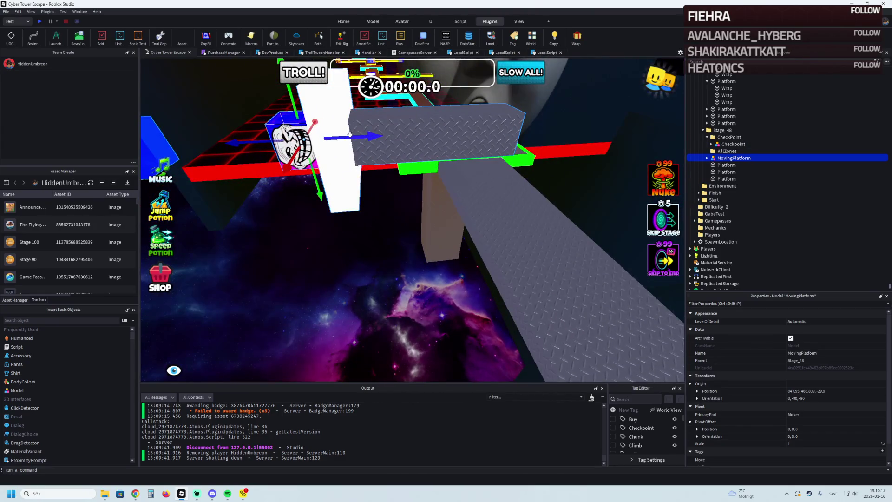
left_click_drag(349, 133, 376, 132)
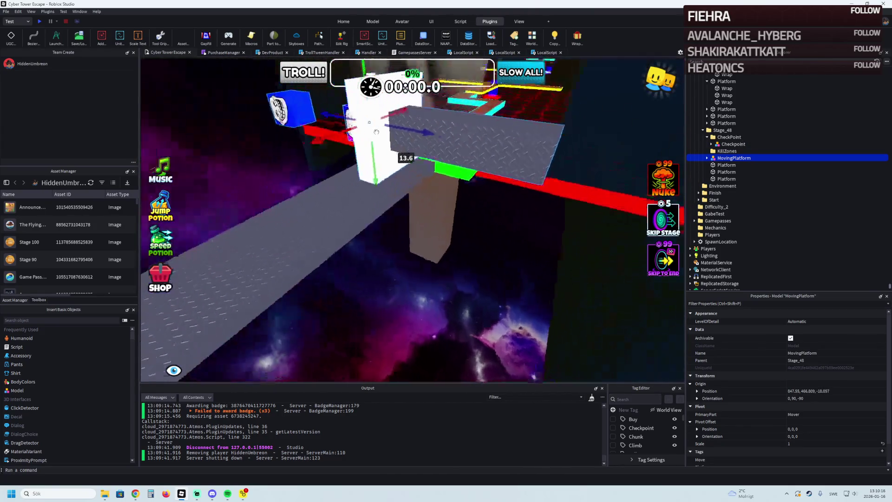
Step: Stretch the TestSurface2 part with the Scale tool to about 5 by 1.29 by 15.2
left_click(335, 139)
key("ctrl+3")
left_click_drag(328, 136, 209, 177)
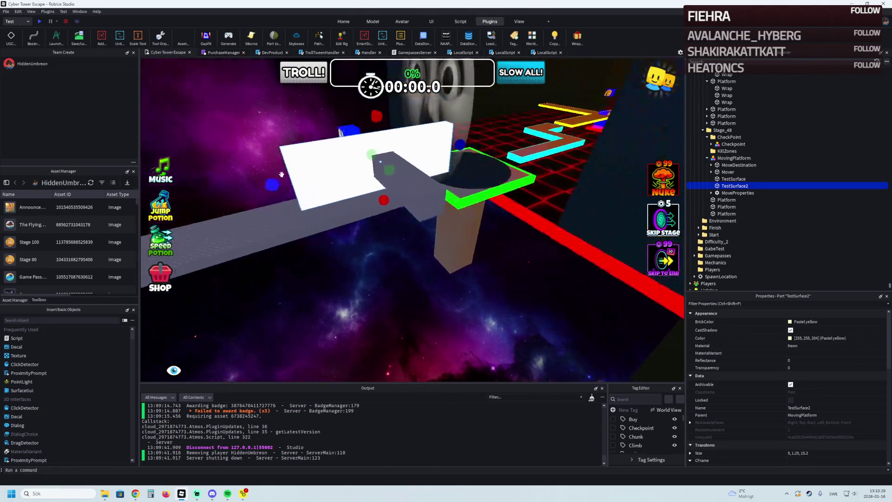
Step: Enlarge TestSurface2 to roughly a 10 by 20 footprint
left_click_drag(268, 185, 228, 189)
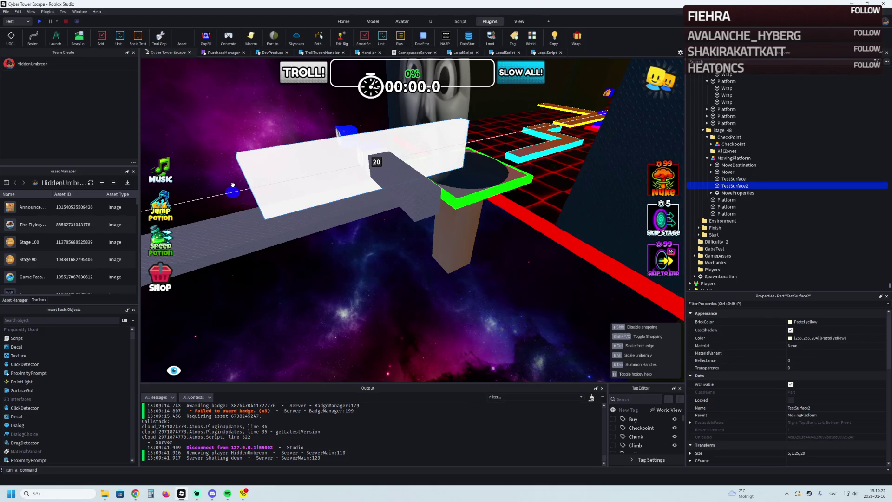
left_click_drag(375, 145, 371, 93)
left_click(419, 187)
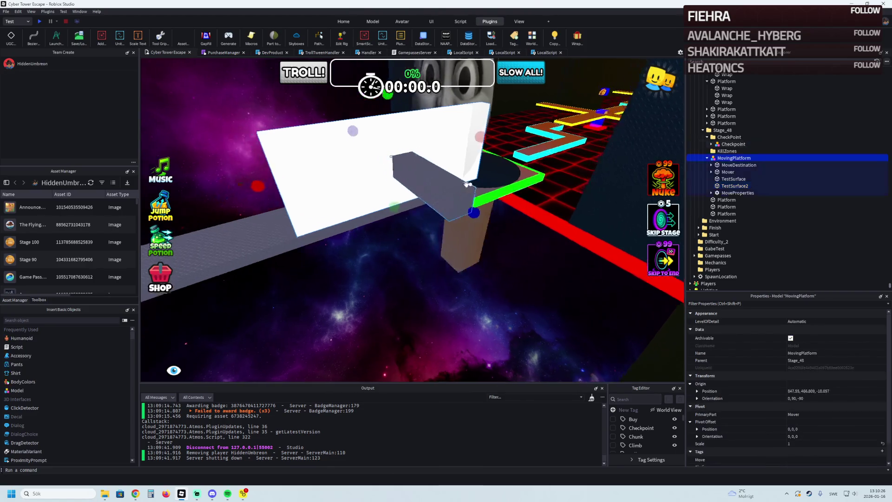
left_click_drag(464, 162, 465, 149)
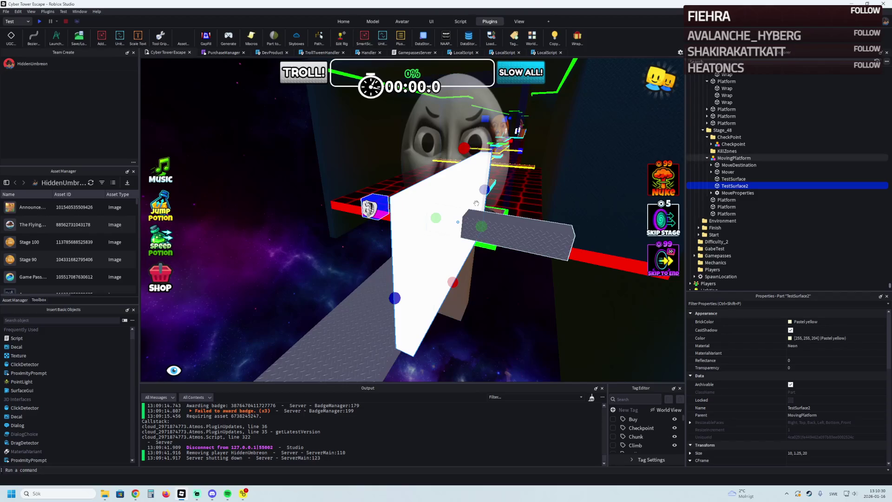
Step: Reposition the MovingPlatform model and select the neighbouring diamond-plate Platform
left_click(509, 248)
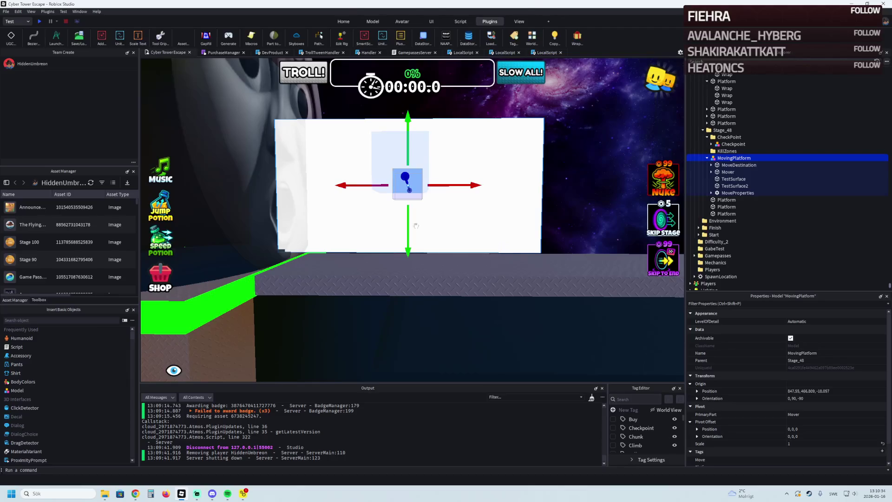
mouse_move(416, 225)
left_mouse_down()
mouse_move(384, 271)
mouse_move(467, 278)
left_mouse_up()
left_click(412, 268)
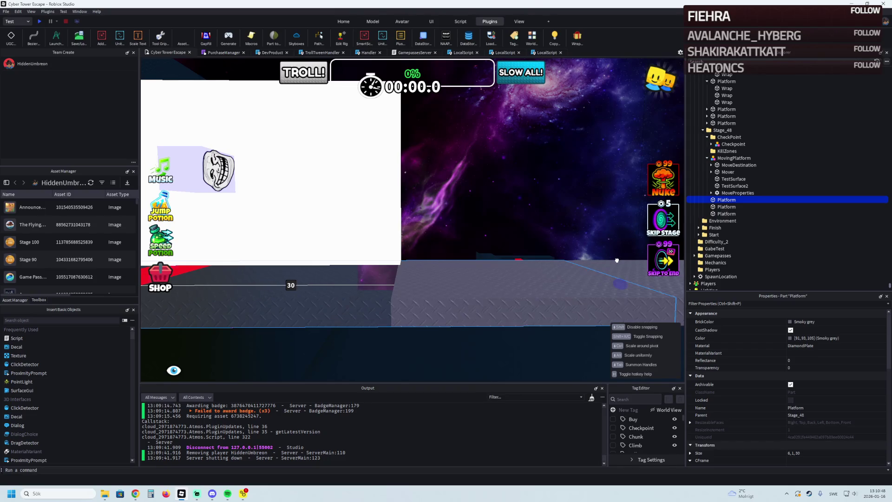
Step: Lengthen the diamond-plate Platform to 30 and shift the platforms sideways along X
left_click_drag(616, 260, 738, 214)
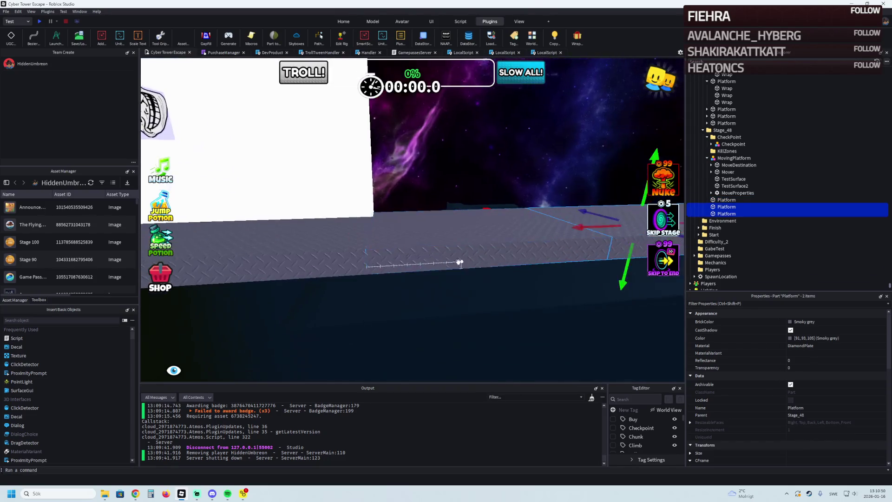
mouse_move(557, 229)
left_mouse_down()
mouse_move(546, 228)
mouse_move(590, 225)
left_mouse_up()
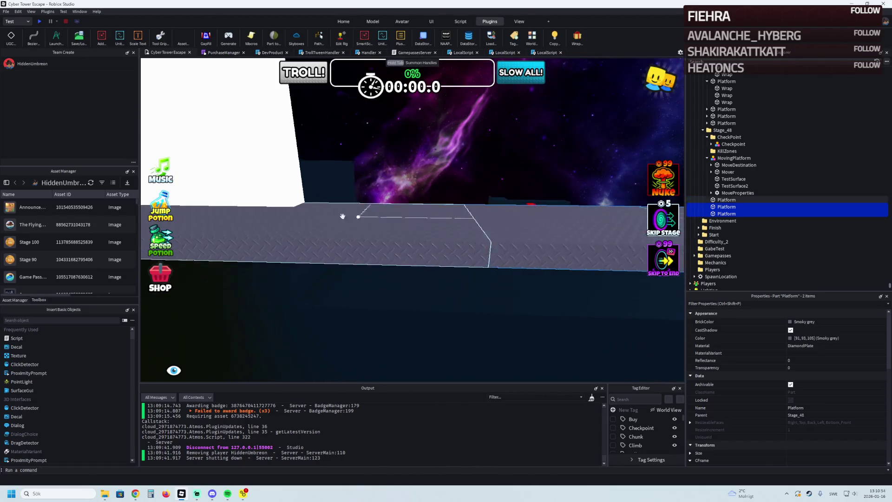
Step: Nudge the MovingPlatform along its length and select its TestSurface part for stretching to 18.4
left_click(434, 169)
left_click_drag(434, 170, 485, 161)
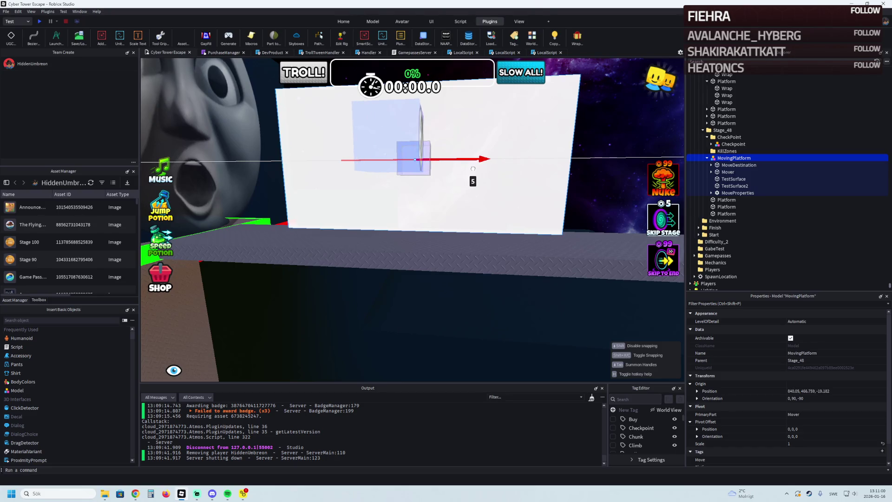
left_click_drag(472, 168, 488, 187)
scroll(413, 199, "down", 2)
left_click(469, 190)
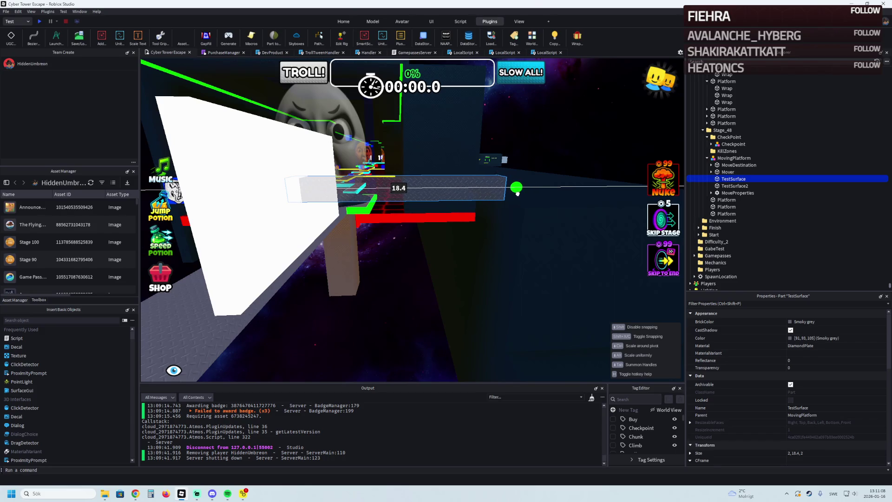
Step: Shift stage 48's MovingPlatform model sideways near the white wall
left_click_drag(513, 194, 362, 188)
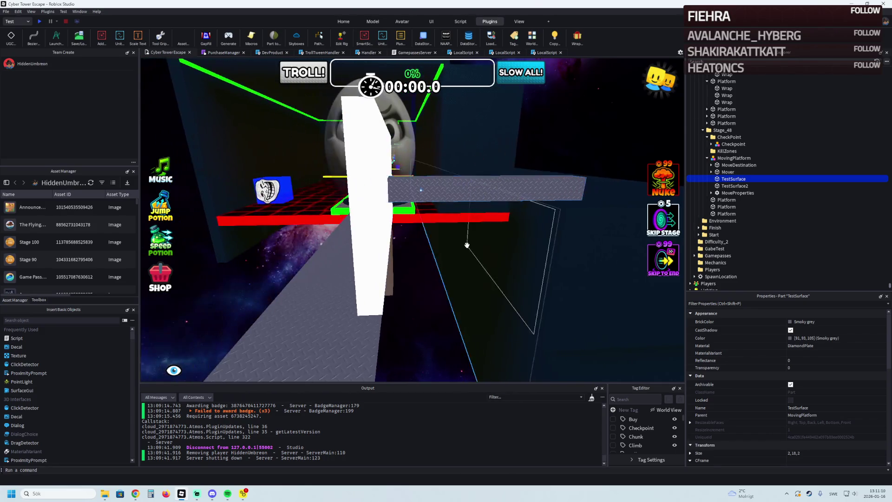
left_click(361, 188)
left_click(476, 192)
mouse_move(430, 189)
left_mouse_down()
mouse_move(486, 189)
mouse_move(439, 190)
left_mouse_up()
Step: Select the platform's MoveDestination part, review the layout, and start a playtest
left_click(334, 190)
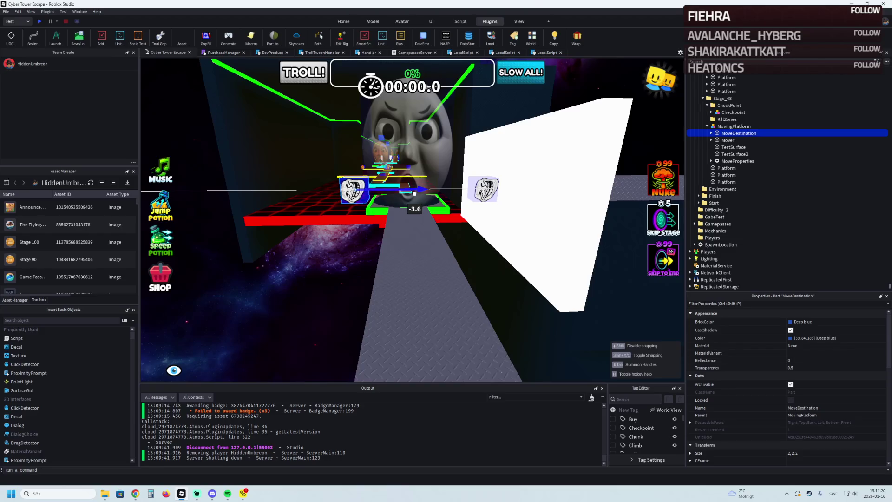
key("w")
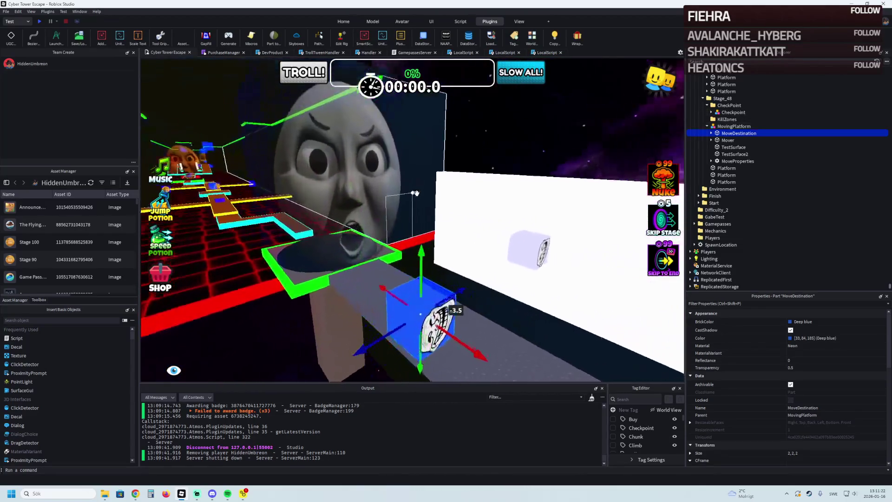
key("s")
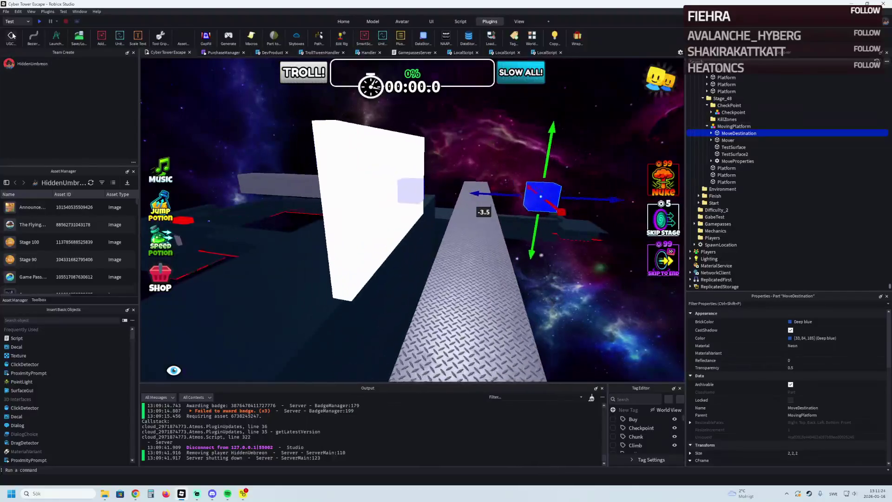
left_click(40, 21)
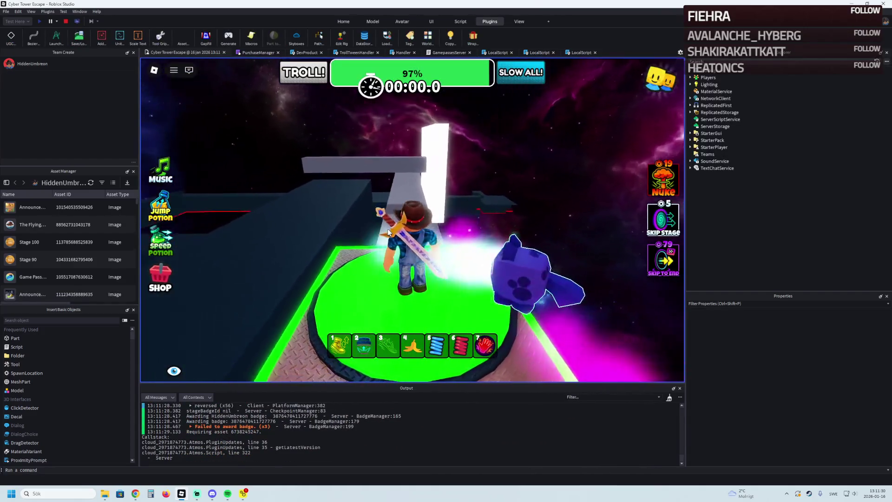
Step: Walk the avatar from the green checkpoint out onto the walkway and back, then stop the playtest
right_click(387, 228)
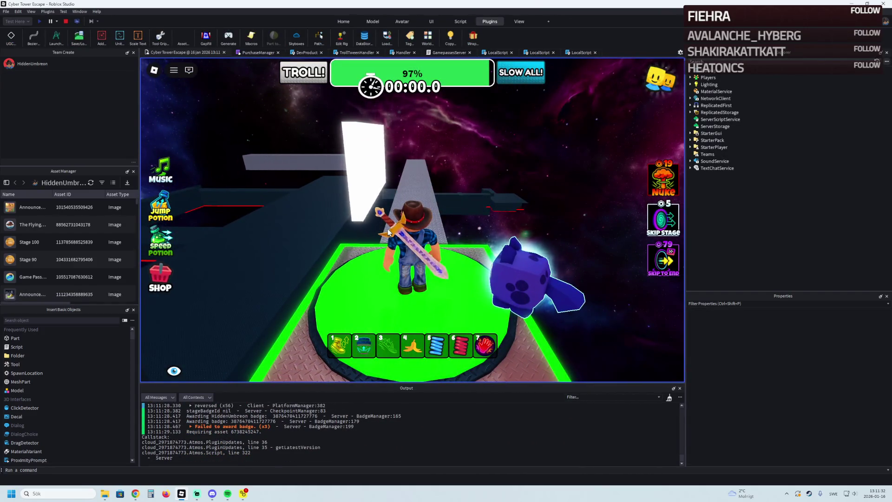
key("a")
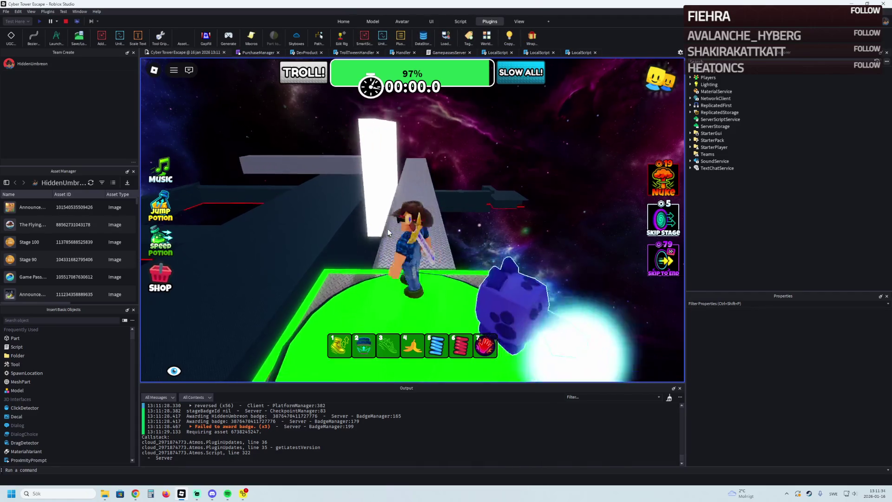
key("s")
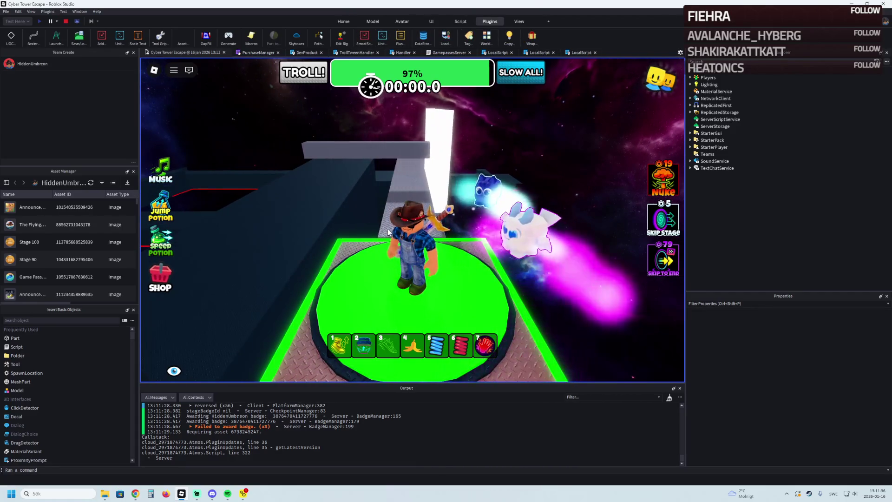
key("w")
key("s")
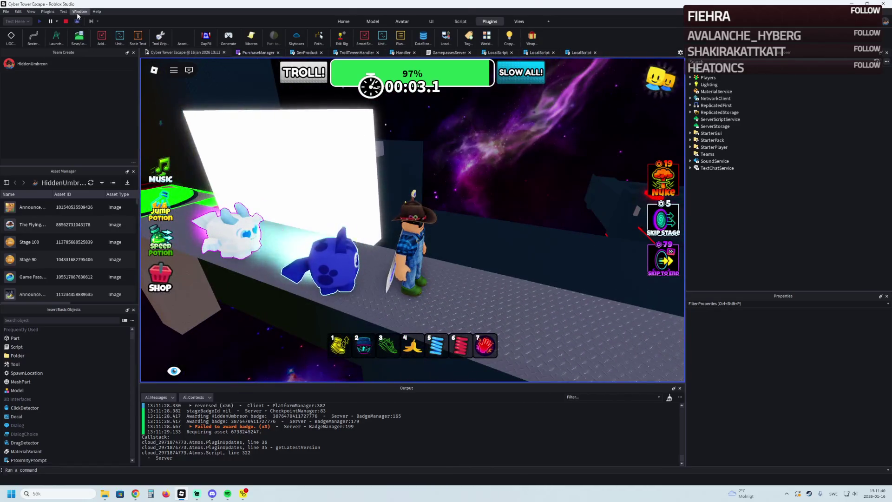
left_click(66, 21)
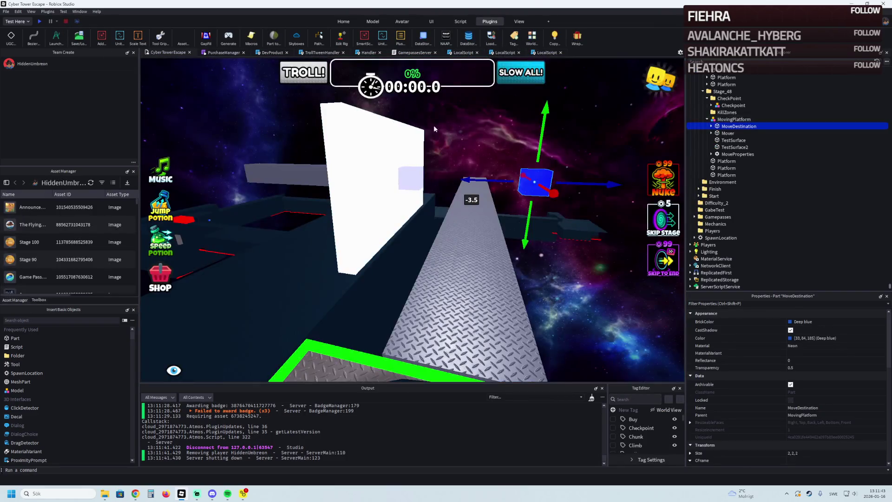
Step: Move the MovingPlatform along the walkway and nudge its MoveDestination marker slightly
left_click_drag(434, 125, 518, 160)
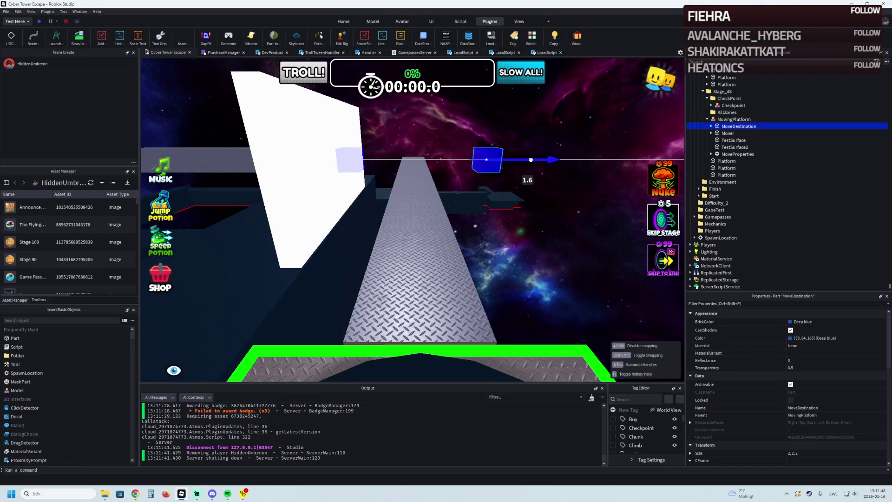
left_click(386, 160)
mouse_move(387, 159)
left_mouse_down()
mouse_move(440, 159)
mouse_move(420, 163)
left_mouse_up()
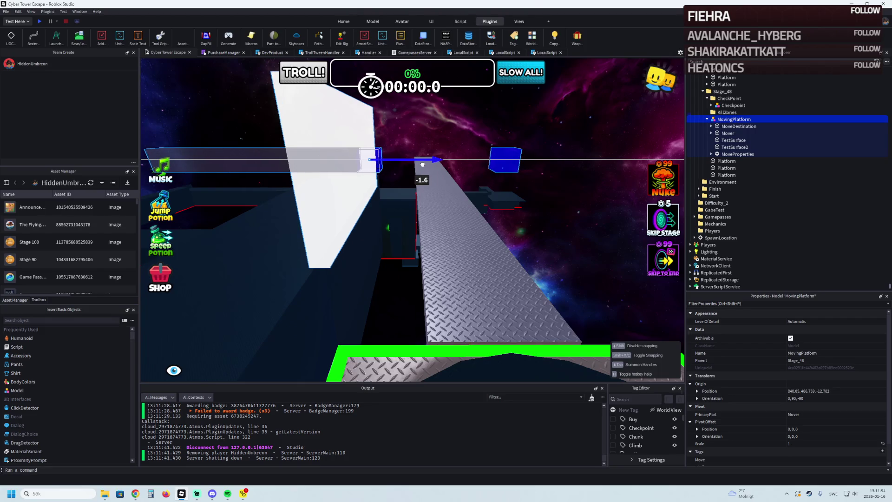
left_click(448, 160)
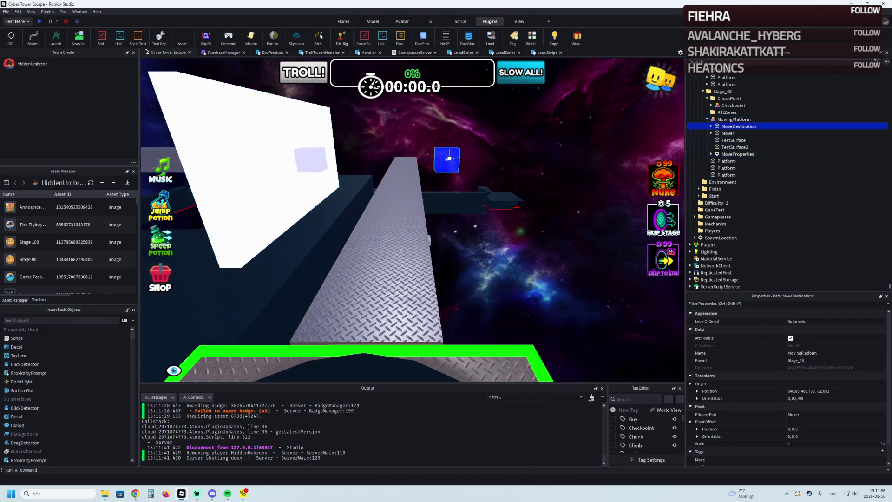
mouse_move(474, 160)
left_mouse_down()
mouse_move(482, 160)
mouse_move(474, 162)
left_mouse_up()
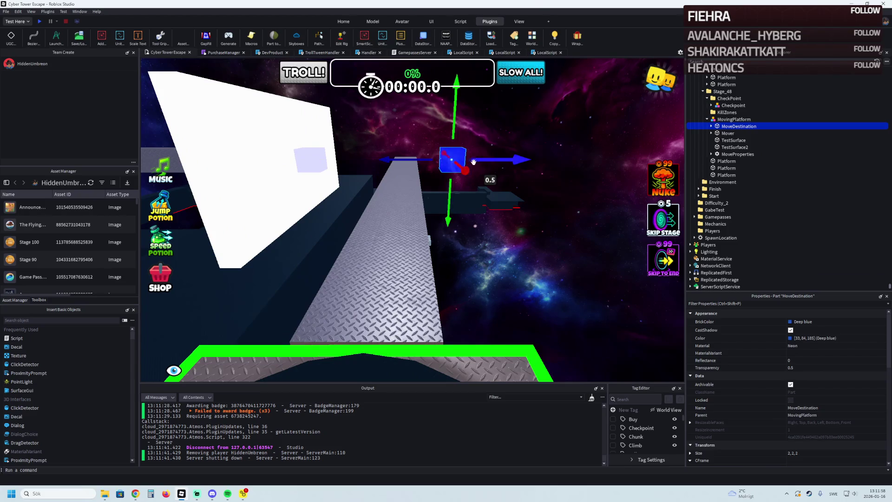
Step: Adjust the platform's Duration value in MoveProperties, then select the black wall part
left_click(737, 153)
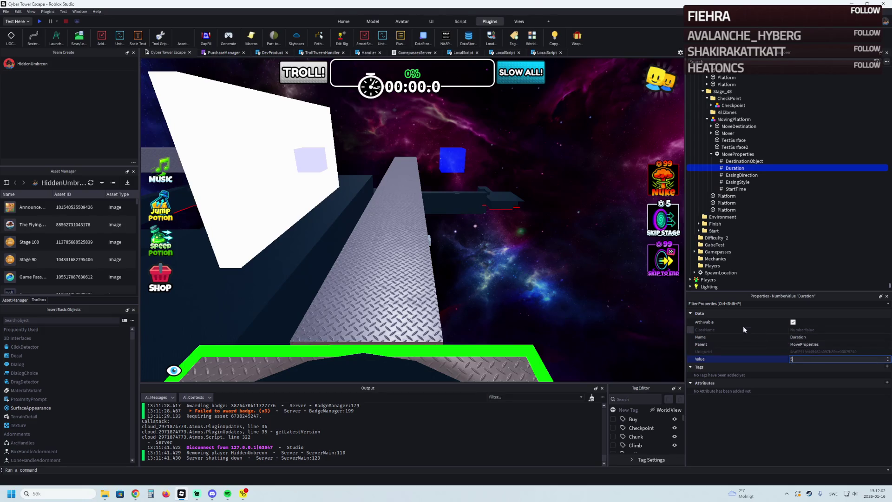
left_click(417, 230)
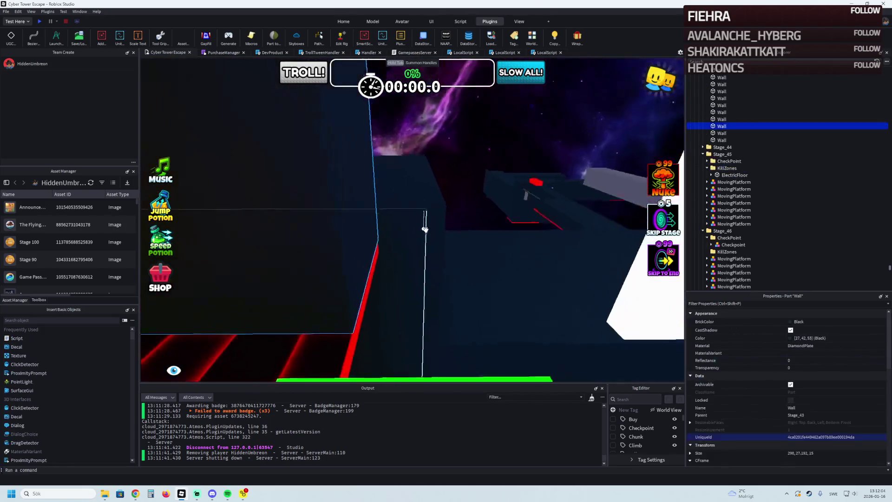
Step: Stretch the black stage 43 wall considerably longer, then fly back to stage 48's moving platform
key("d")
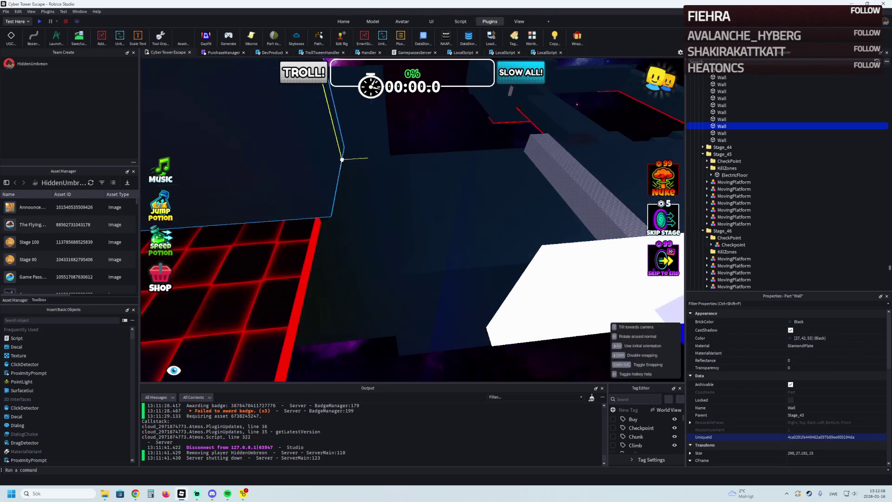
left_click_drag(255, 149, 449, 209)
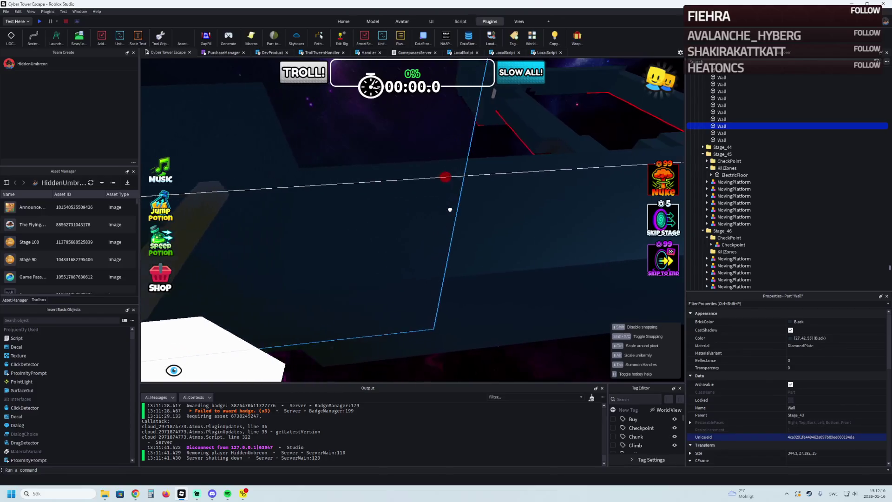
key("w")
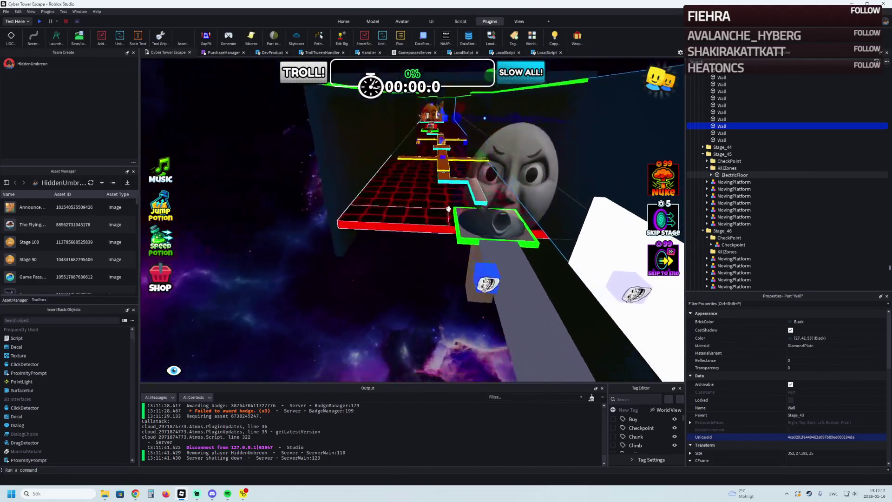
key("w")
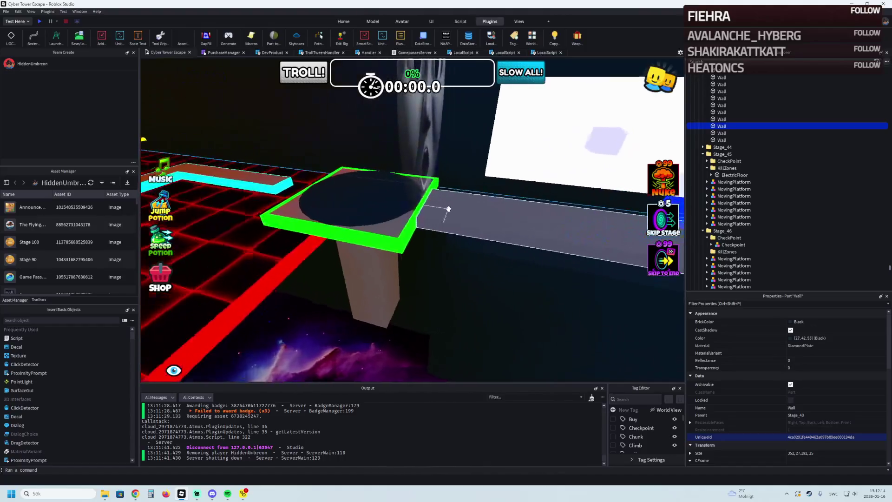
left_click(433, 194)
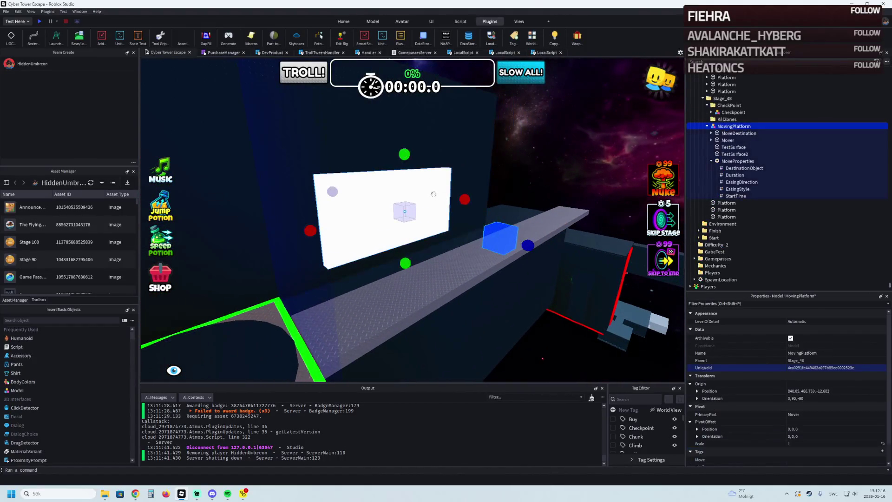
Step: Duplicate stage 48's moving platform and centre the view on the new copy
key("w")
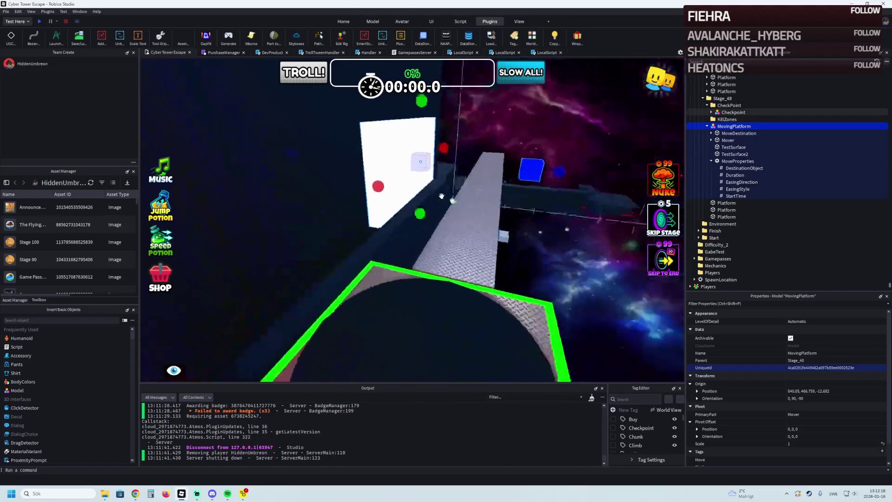
key("w")
left_click(441, 196)
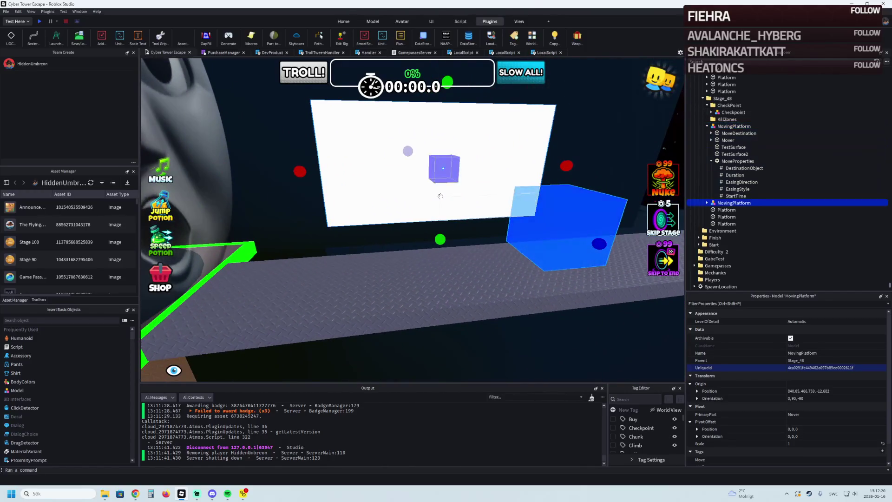
key("f")
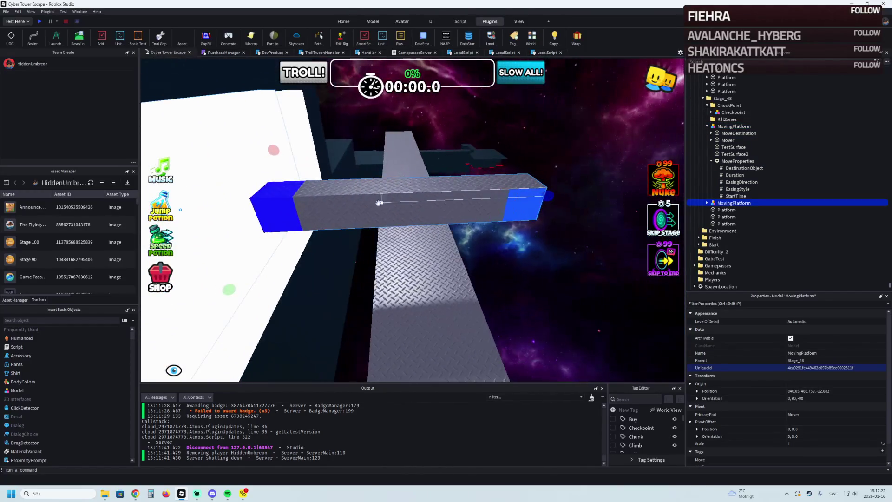
Step: Reposition the copy's MoveDestination cube, then slide the whole copy about 30 studs along the course
left_click(522, 204)
key("f")
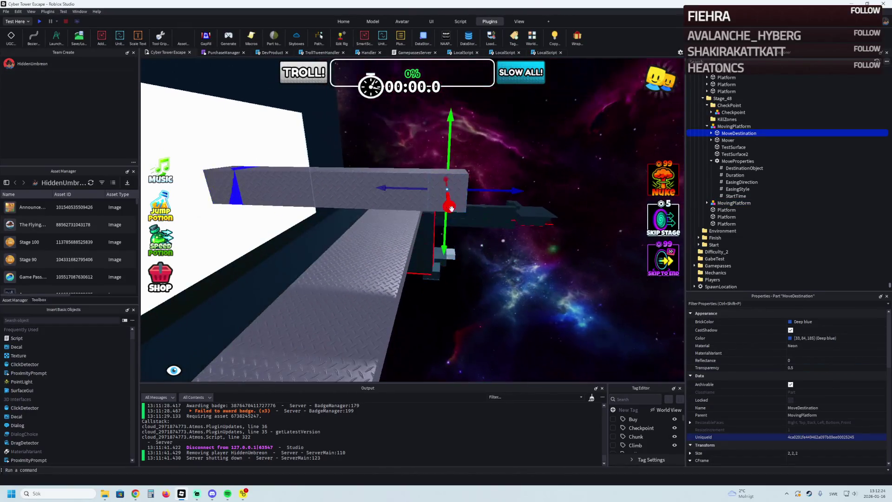
mouse_move(447, 225)
left_mouse_down()
mouse_move(534, 202)
mouse_move(508, 210)
left_mouse_up()
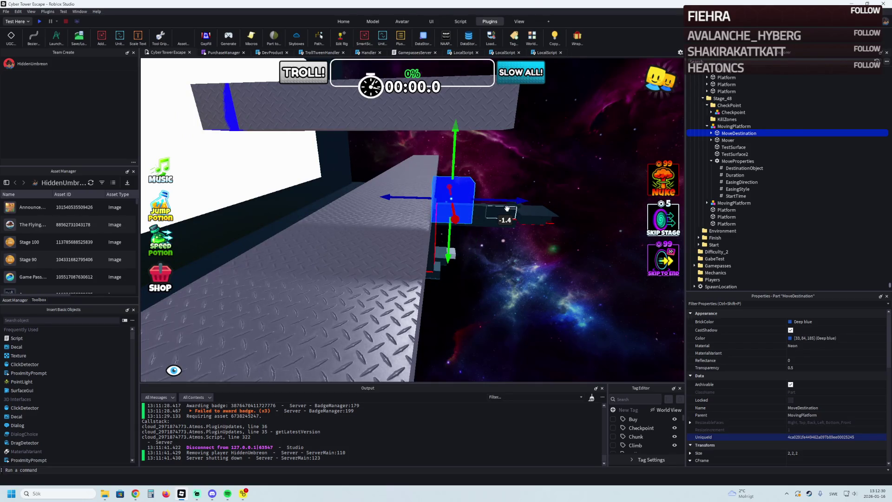
key("ctrl+z")
key("f")
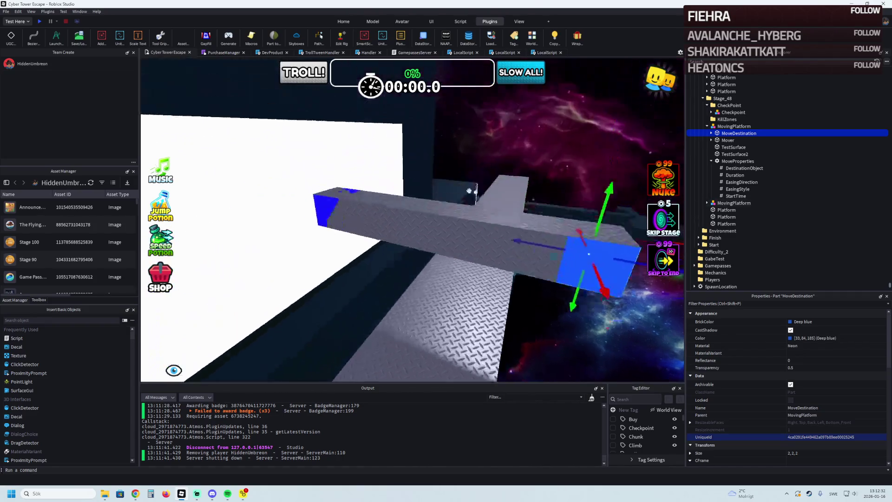
mouse_move(355, 192)
left_mouse_down()
mouse_move(365, 199)
mouse_move(453, 171)
left_mouse_up()
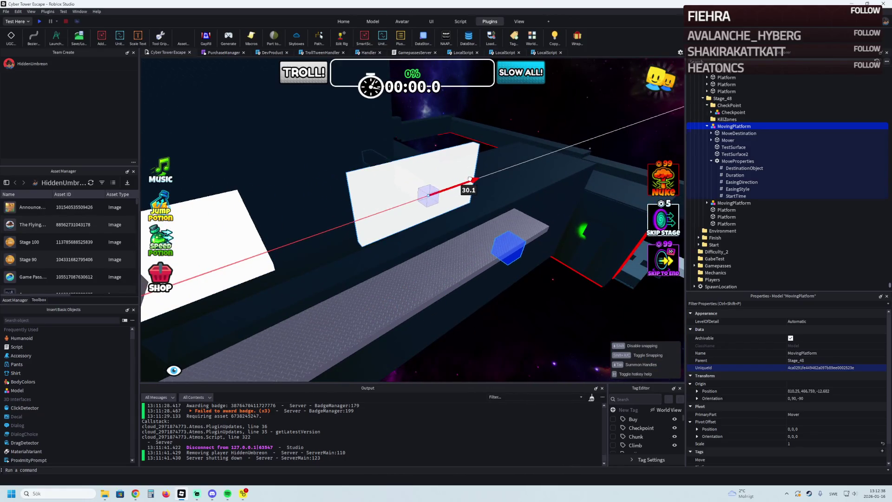
Step: Slide the platform along its travel axis, undoing an accidental drop in height
left_click_drag(469, 180, 470, 179)
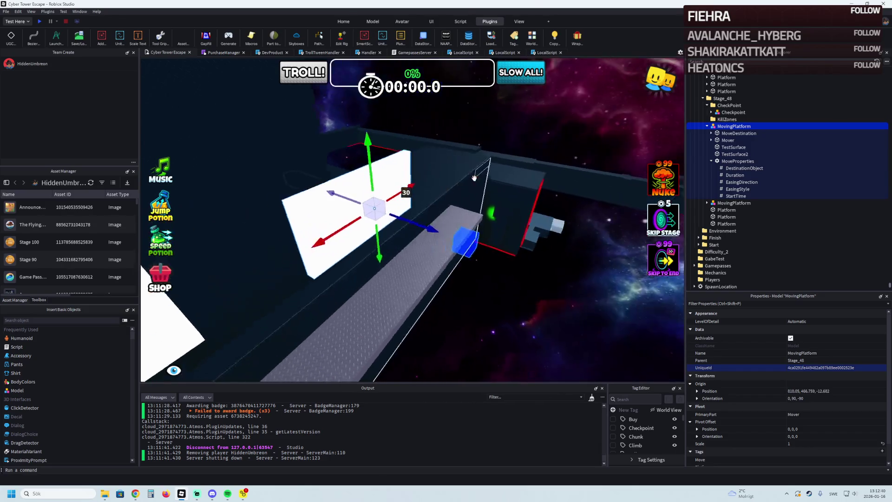
left_click_drag(411, 208, 568, 200)
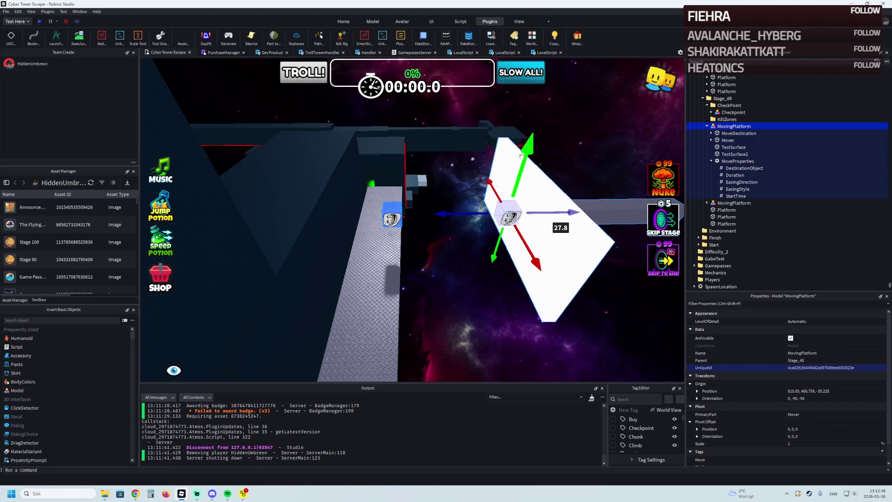
mouse_move(522, 156)
left_mouse_down()
mouse_move(512, 159)
mouse_move(524, 219)
left_mouse_up()
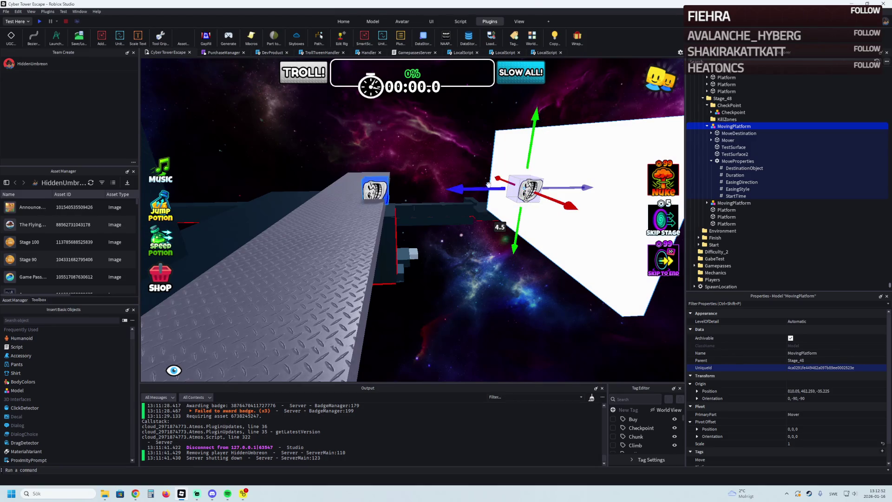
key("ctrl+z")
mouse_move(472, 133)
left_mouse_down()
mouse_move(499, 136)
mouse_move(534, 166)
mouse_move(524, 227)
left_mouse_up()
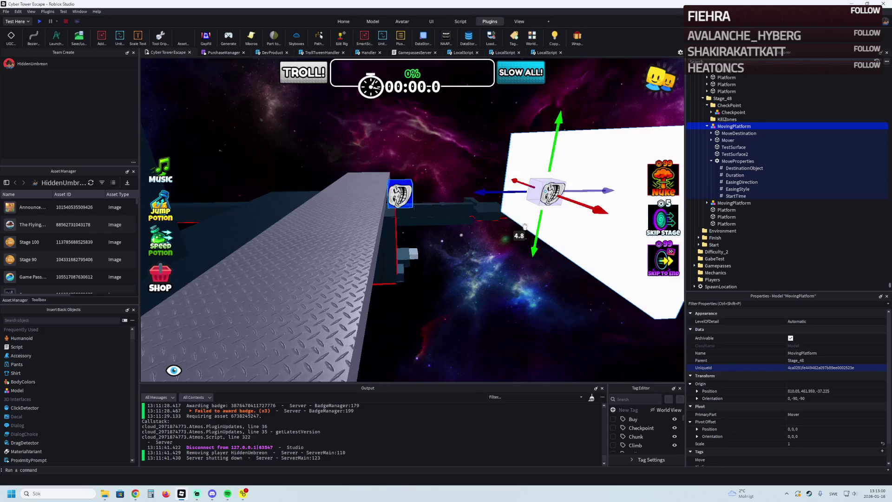
Step: Undo a second height drop and nudge the platform slightly further along its path
key("ctrl+z")
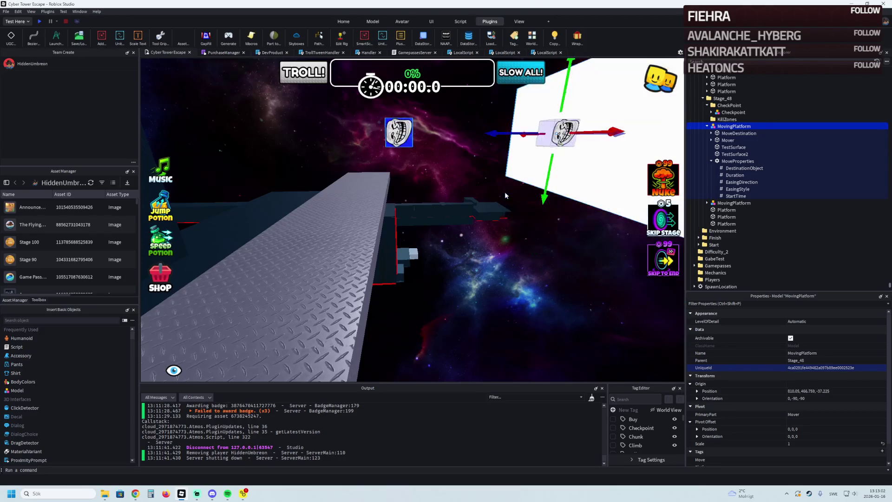
mouse_move(496, 136)
left_mouse_down()
mouse_move(527, 165)
mouse_move(488, 125)
left_mouse_up()
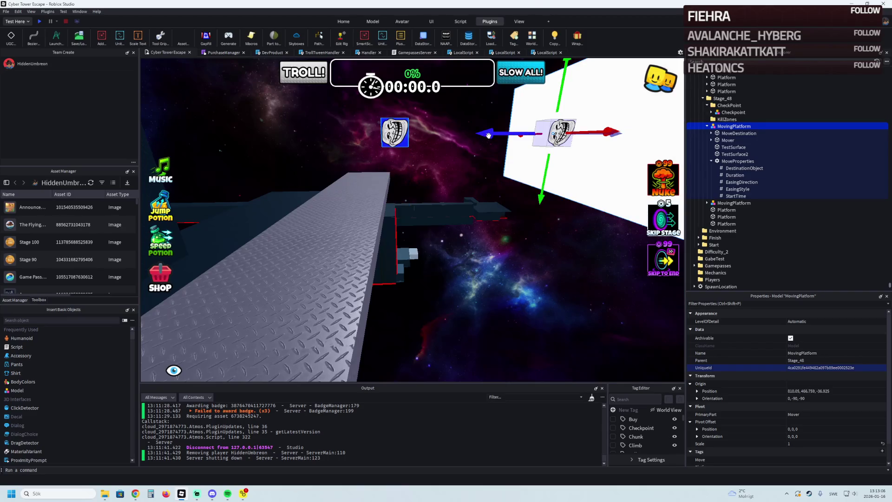
key("a")
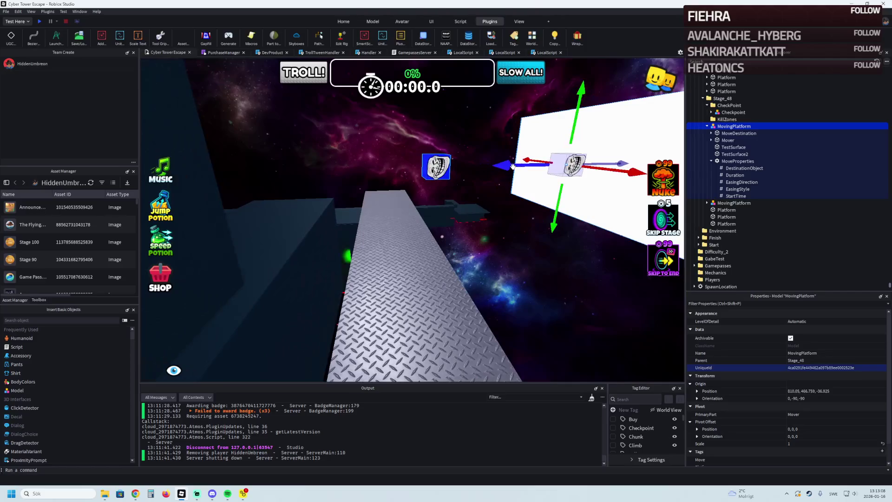
mouse_move(511, 164)
left_mouse_down()
mouse_move(431, 185)
mouse_move(444, 169)
mouse_move(431, 177)
mouse_move(427, 202)
mouse_move(443, 202)
left_mouse_up()
Step: Inspect the second moving platform's destination block up close, then reselect the platform
left_click(427, 202)
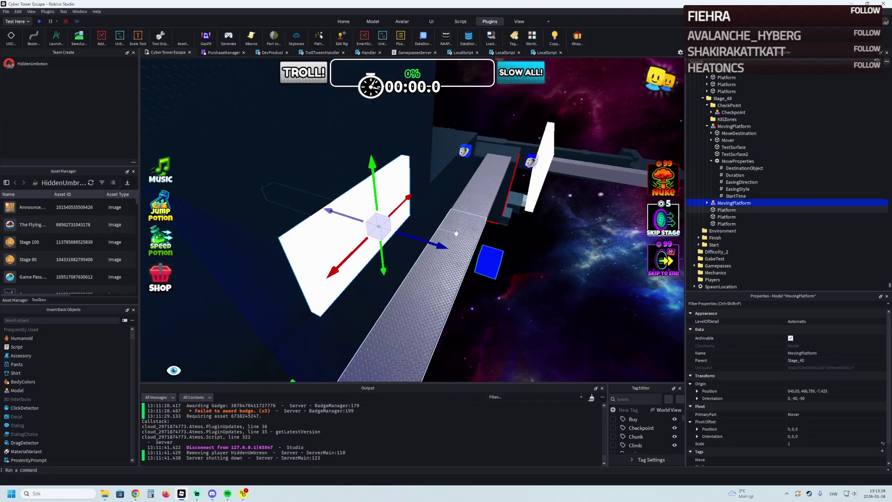
left_click(497, 238)
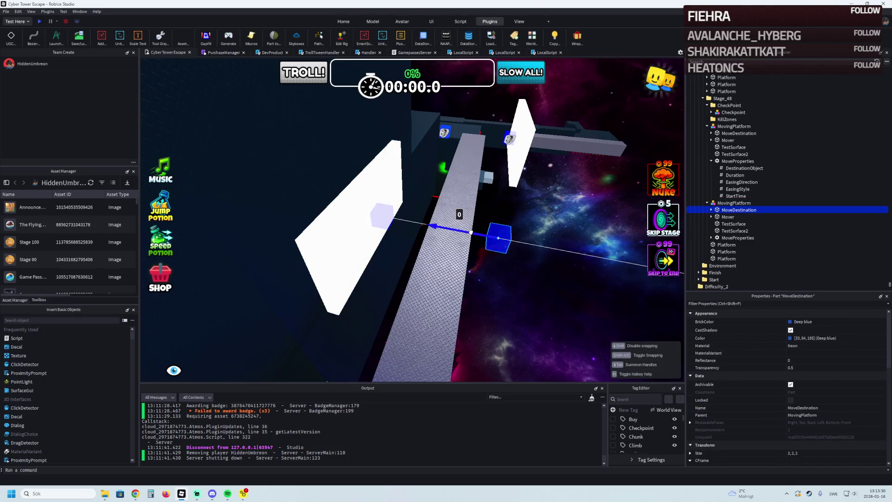
key("w")
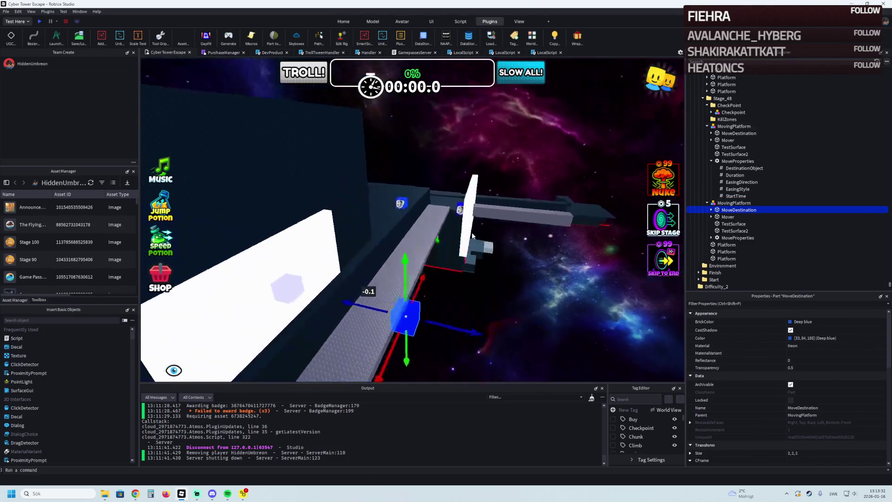
left_click(430, 212)
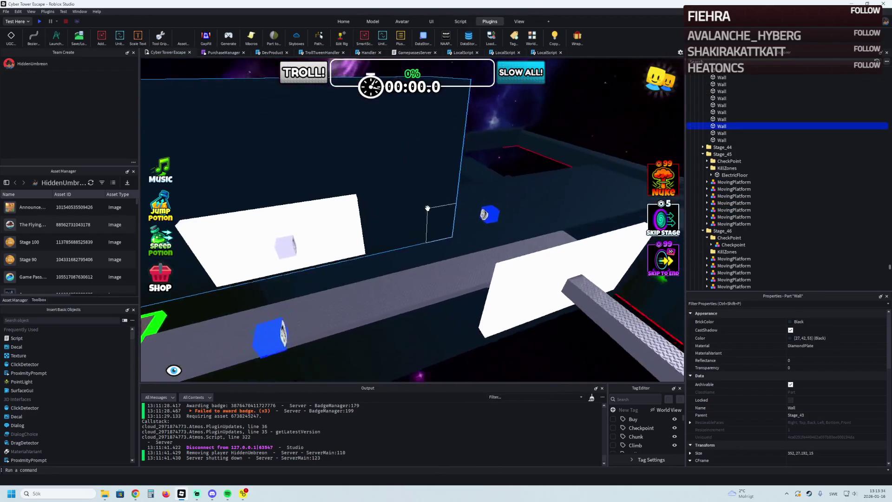
key("s")
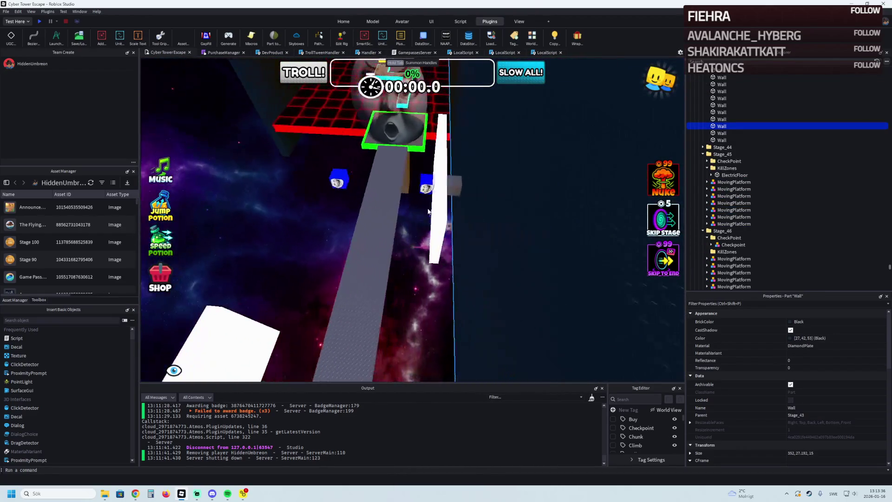
left_click(448, 186)
Step: Shift the second moving platform about five studs further along its travel axis
left_click_drag(447, 186, 472, 190)
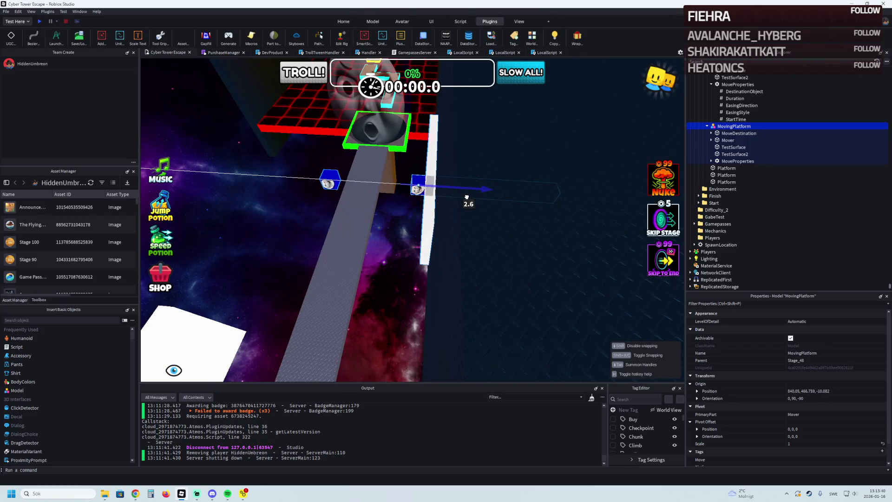
left_click_drag(466, 197, 491, 209)
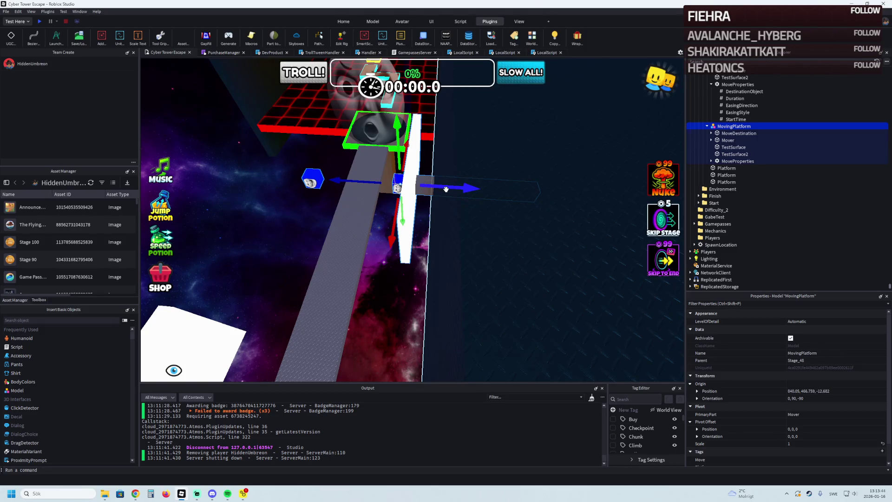
left_click_drag(445, 189, 451, 187)
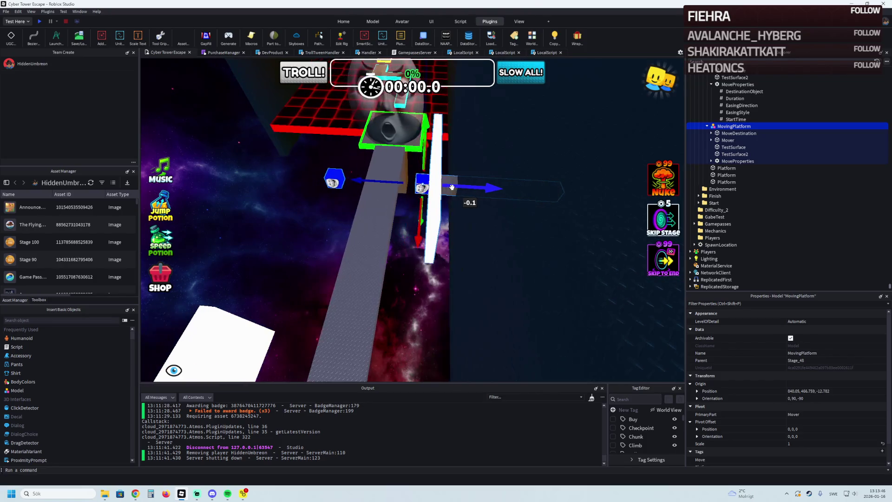
left_click_drag(452, 187, 484, 224)
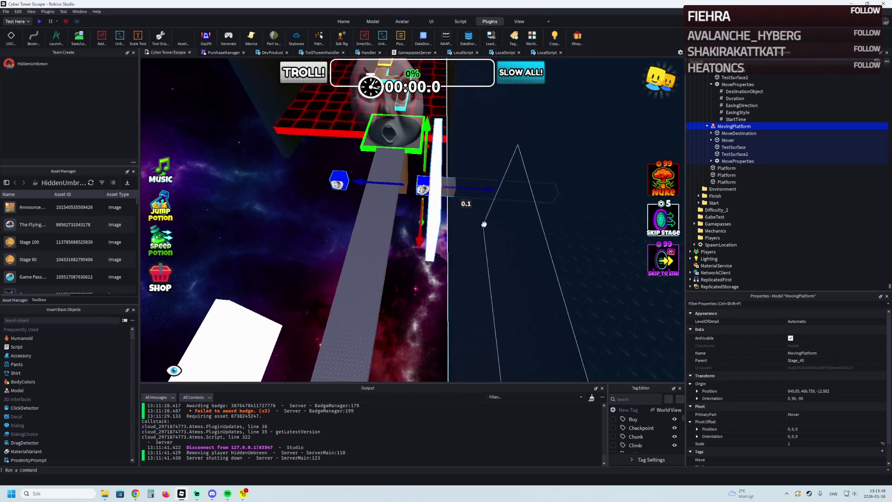
Step: Try adjusting that platform's destination block vertically, then select the black diamond-plate wall
left_click(362, 195)
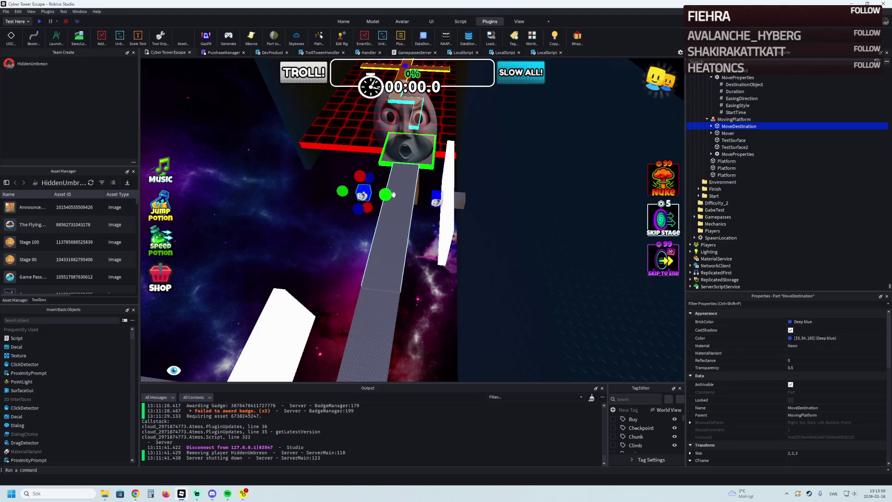
left_click_drag(394, 194, 394, 195)
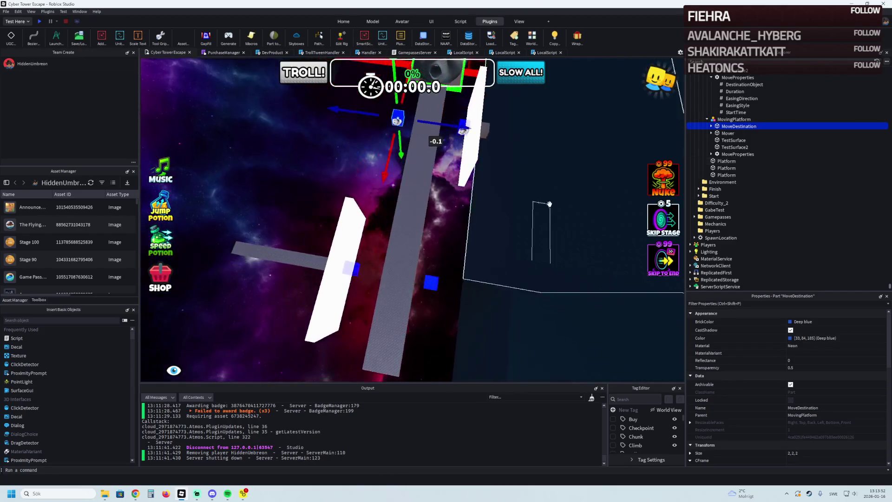
left_click(532, 191)
Step: Duplicate the black diamond-plate wall and slide the copy into position
key("ctrl+d")
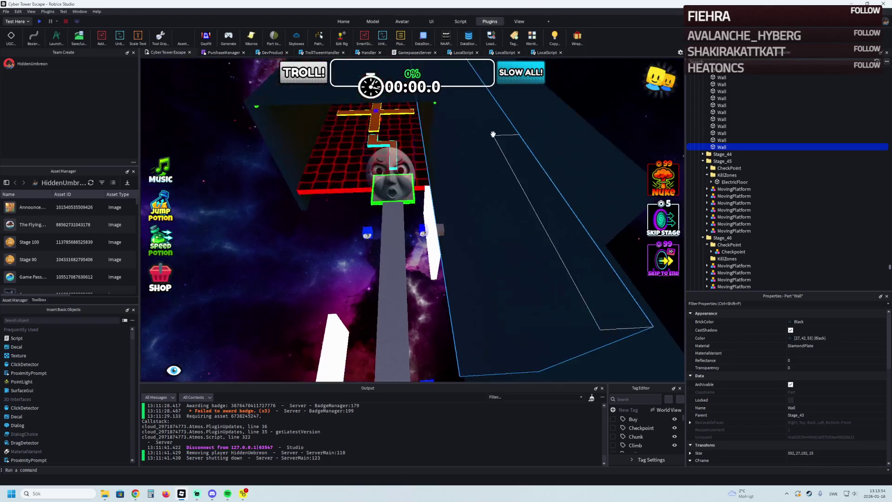
scroll(489, 140, "down", 3)
key("ctrl+3")
scroll(480, 120, "up", 3)
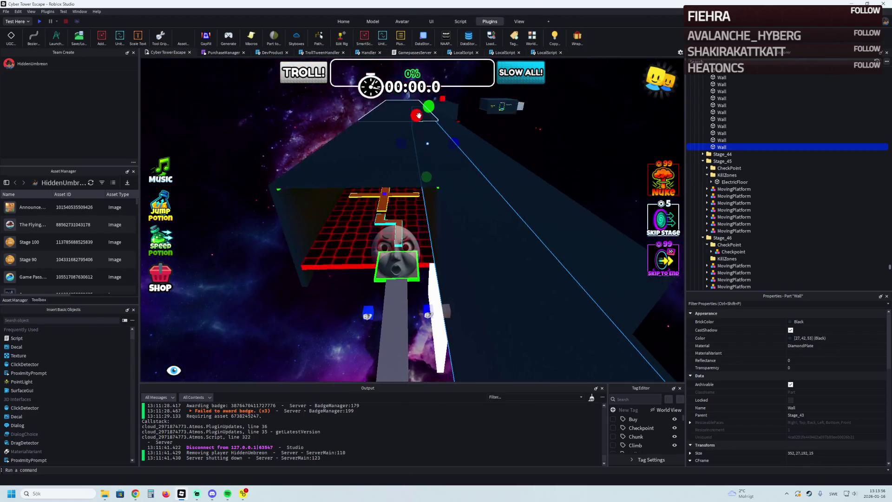
key("ctrl+2")
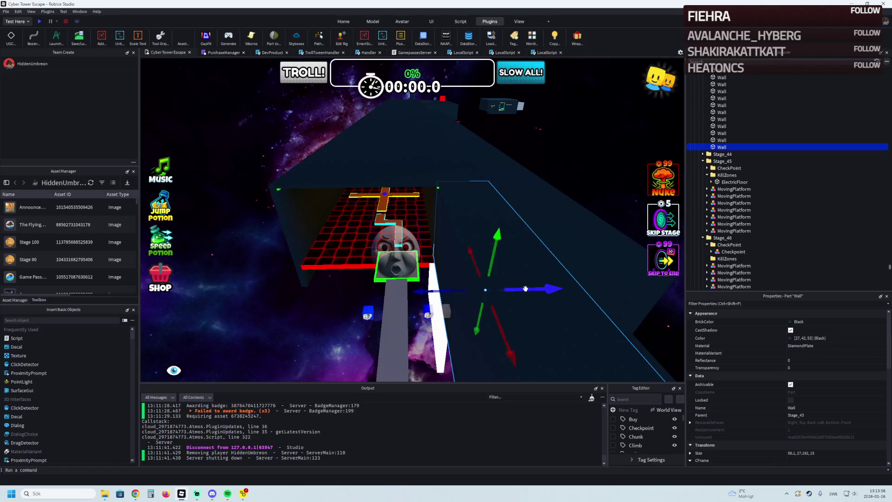
mouse_move(524, 288)
left_mouse_down()
mouse_move(511, 286)
mouse_move(451, 218)
mouse_move(460, 195)
left_mouse_up()
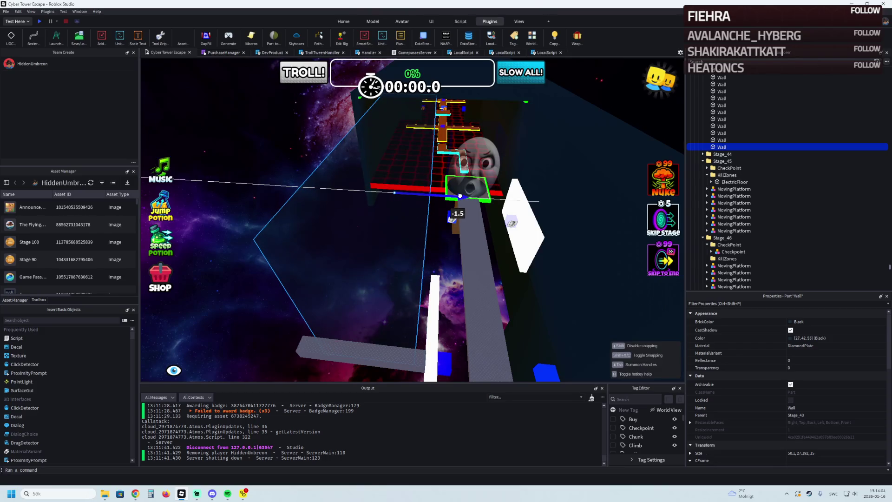
key("f")
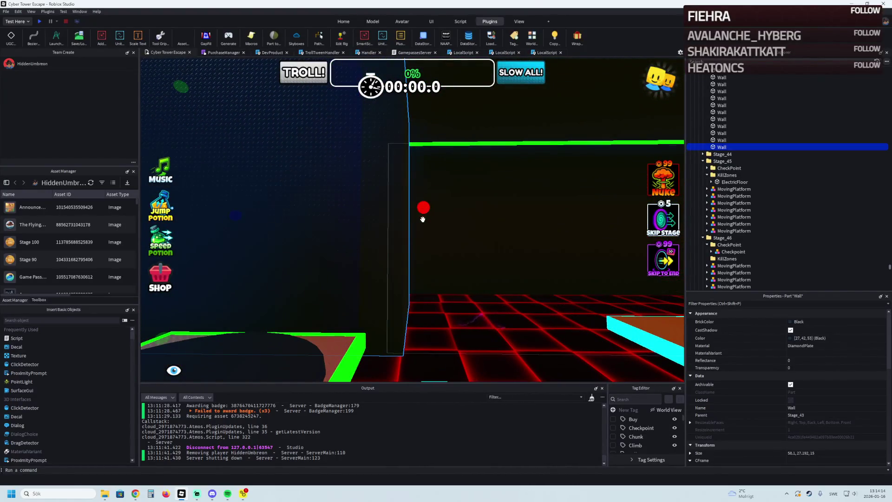
Step: Resize the copied wall to about 57.9 long and 21 thick, nudging it along its axis
key("ctrl+3")
left_click_drag(420, 220, 420, 219)
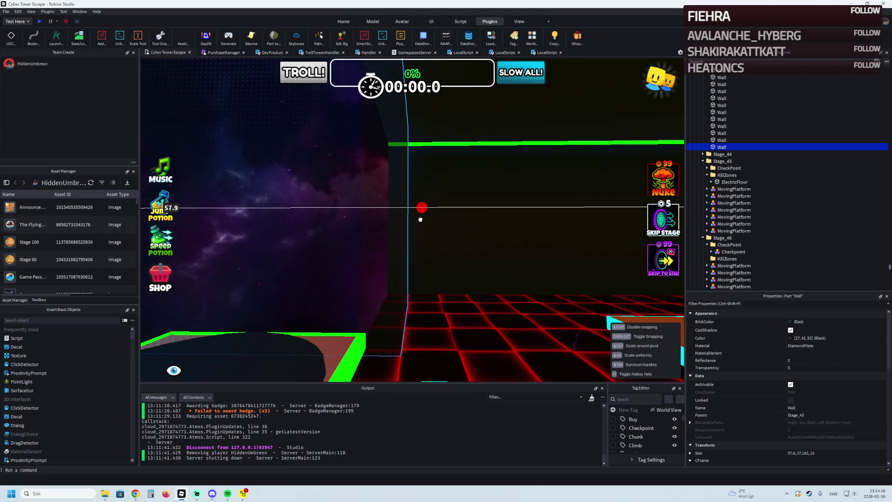
left_click_drag(419, 219, 459, 242)
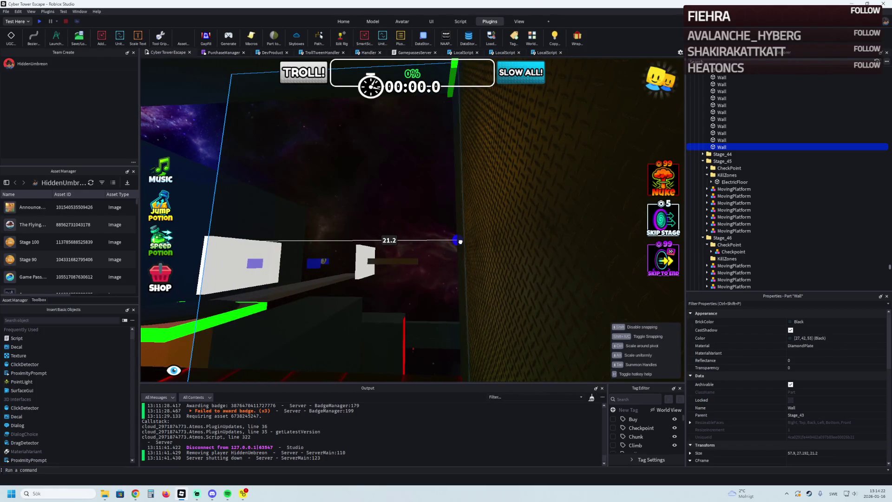
left_click_drag(459, 242, 460, 242)
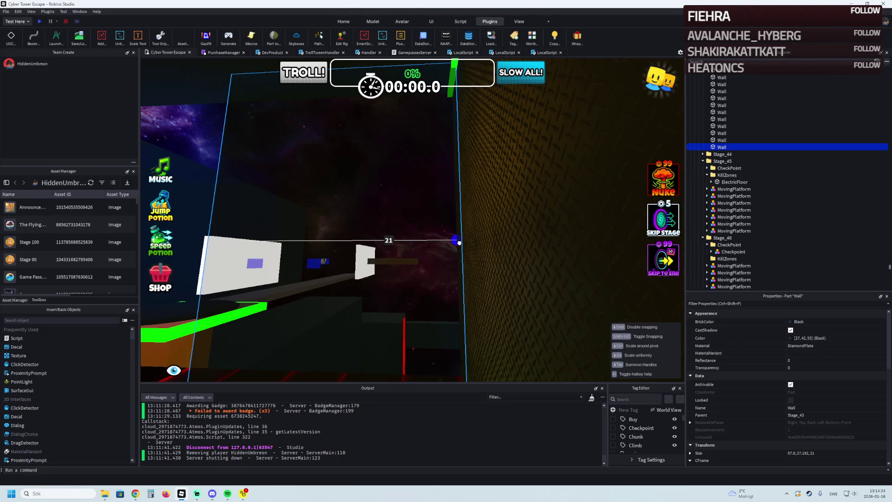
scroll(460, 241, "up", 2)
scroll(457, 234, "up", 2)
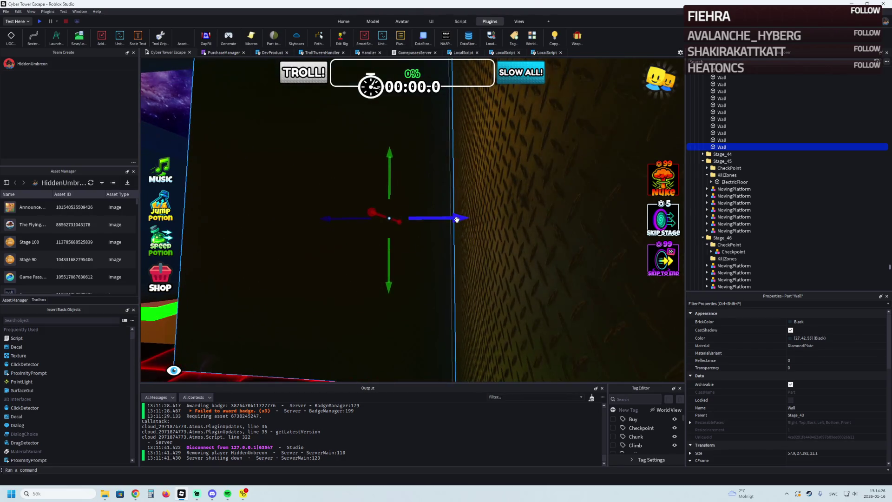
scroll(457, 220, "down", 3)
left_click_drag(456, 219, 456, 226)
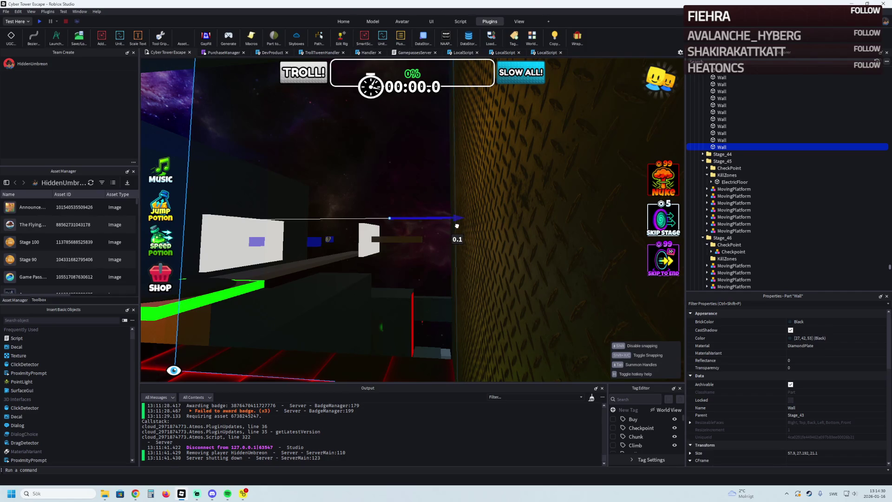
scroll(457, 227, "up", 3)
scroll(457, 227, "up", 3)
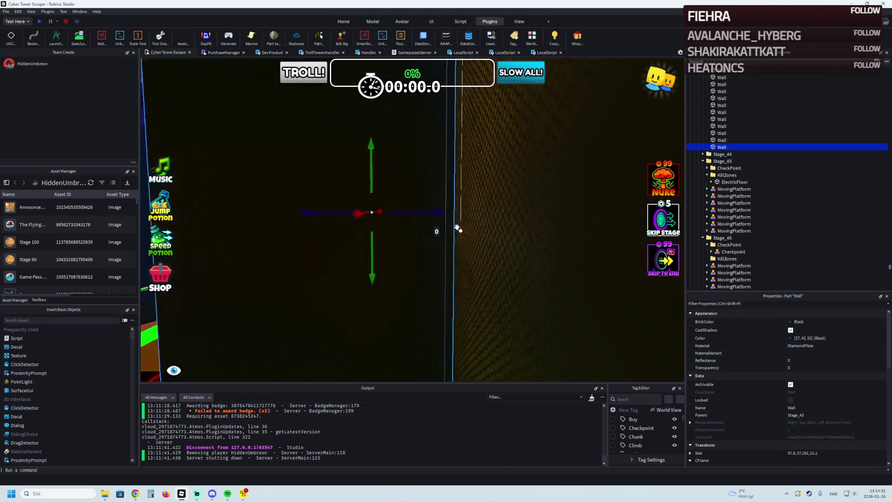
scroll(456, 226, "up", 3)
scroll(456, 226, "down", 3)
scroll(456, 226, "down", 2)
scroll(457, 227, "down", 2)
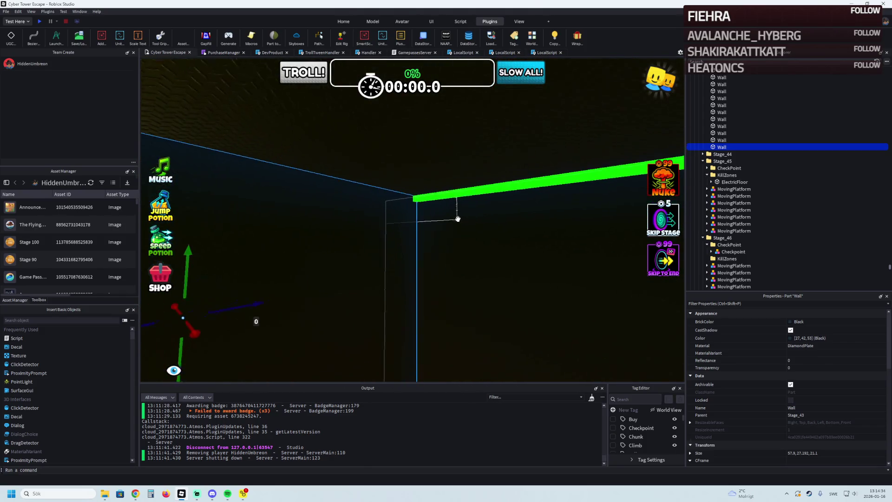
Step: Shorten the green neon bar strip from about 33.4 to roughly 20.3 studs
left_click(461, 192)
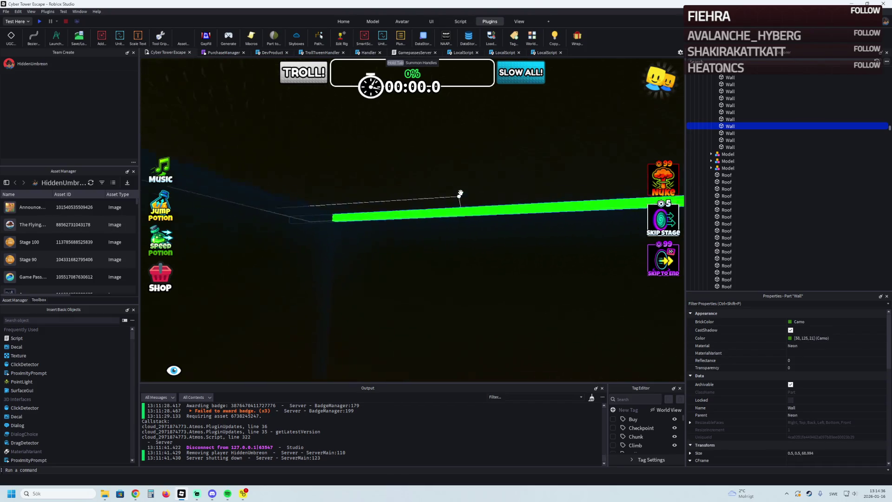
scroll(458, 189, "up", 3)
key("q")
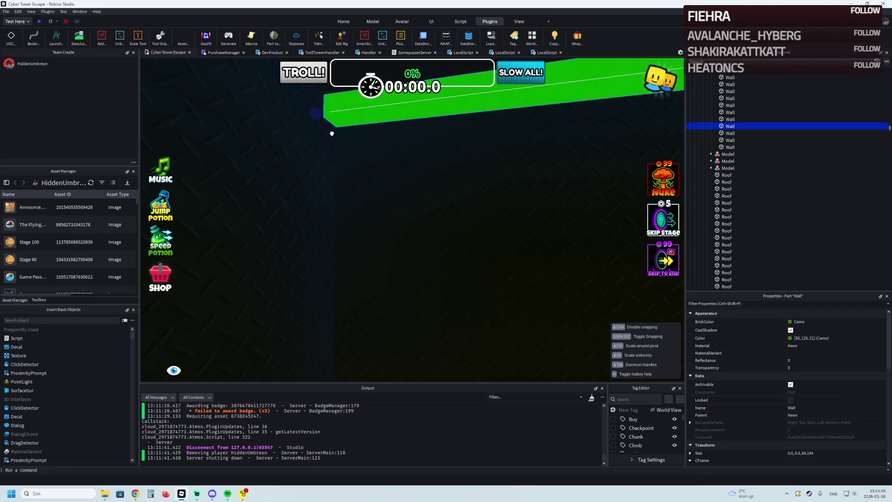
left_click(354, 167)
left_click_drag(458, 174, 401, 175)
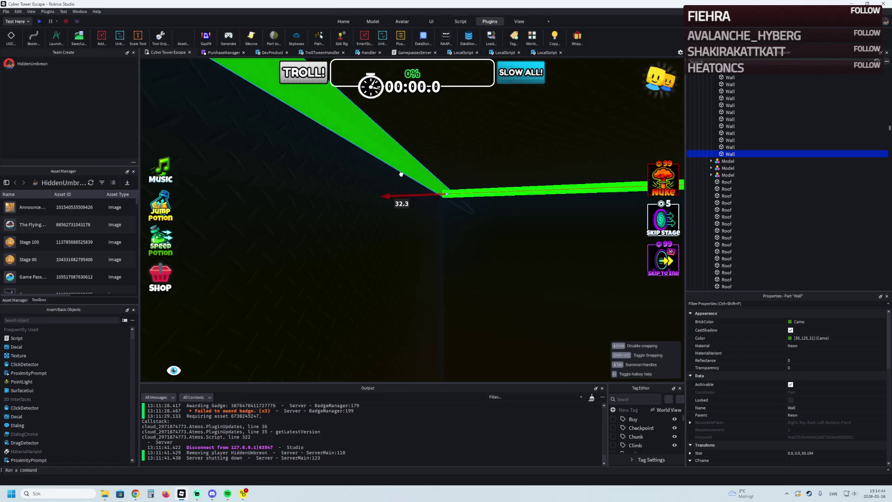
left_click_drag(400, 174, 533, 252)
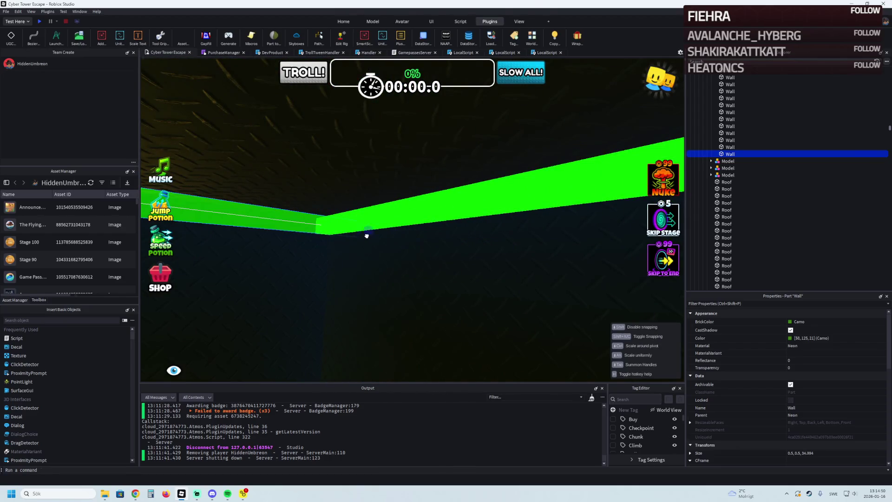
left_click_drag(365, 236, 334, 232)
mouse_move(382, 148)
left_mouse_down()
mouse_move(408, 183)
mouse_move(401, 181)
left_mouse_up()
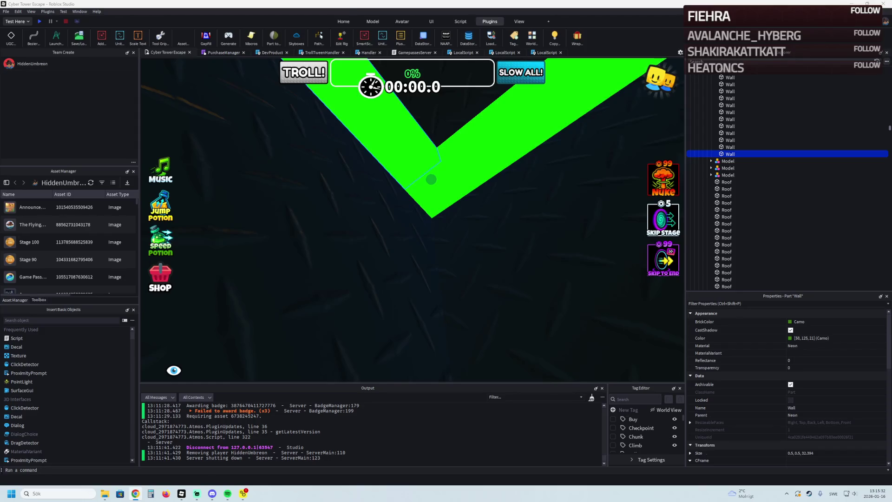
Step: Lengthen the neon wall along the path from 21.084 to about 25.594 studs
mouse_move(342, 186)
left_mouse_down()
mouse_move(354, 181)
mouse_move(368, 128)
left_mouse_up()
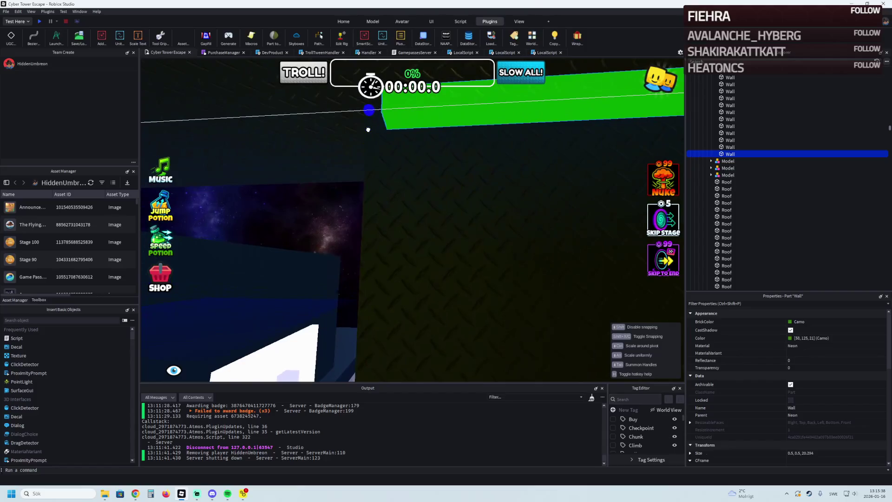
left_click_drag(368, 127, 349, 114)
left_click_drag(395, 139, 387, 144)
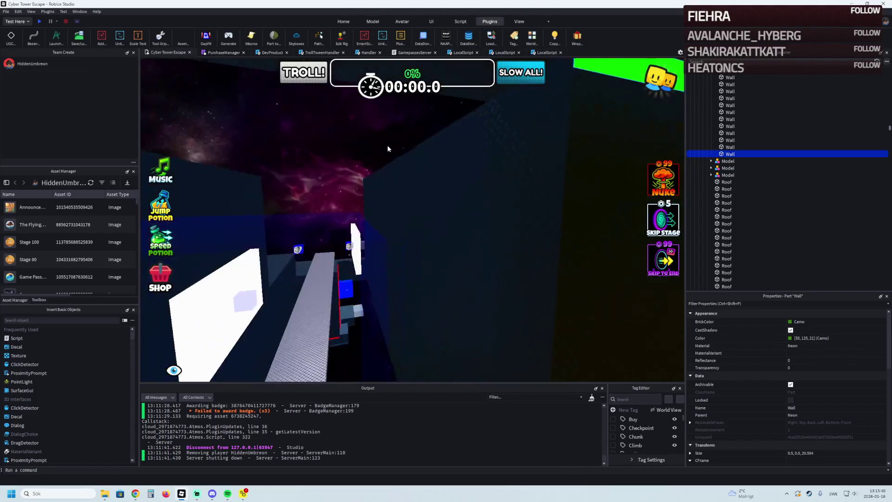
Step: Select the red ElectricFloor kill part and start dragging it in Explorer toward the Stage_48 folder
left_click(463, 239)
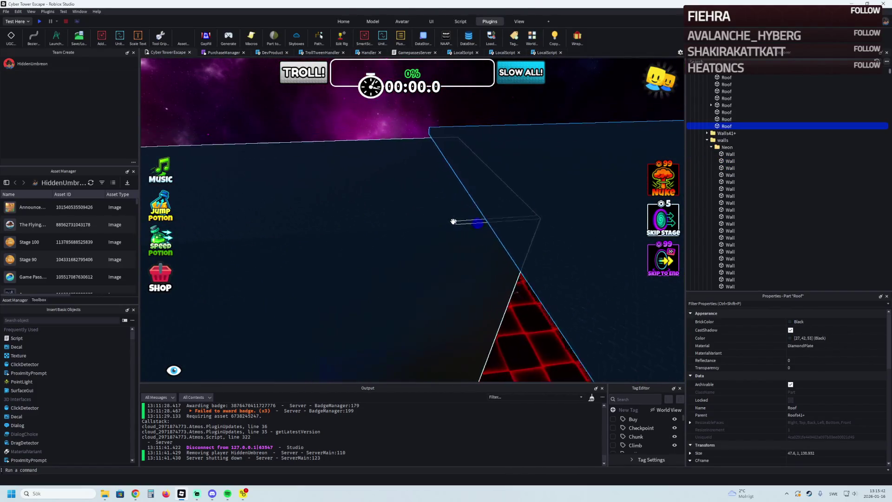
left_click_drag(485, 221, 364, 239)
left_click(557, 222)
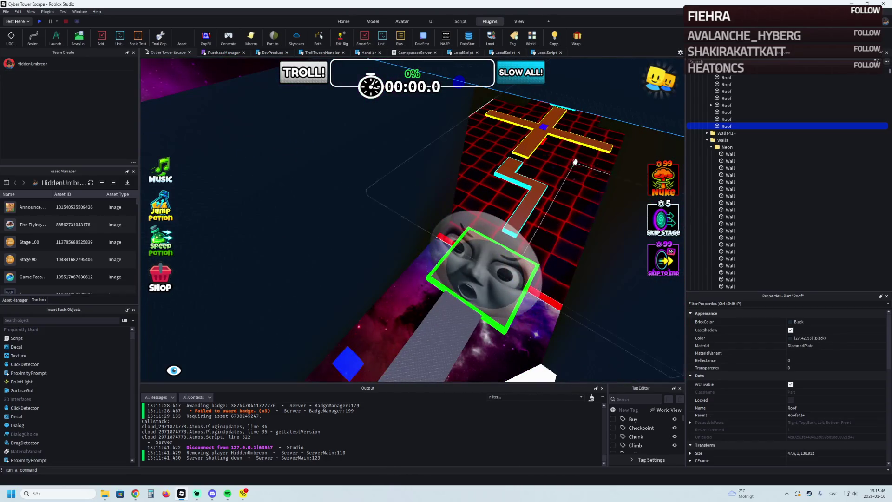
left_click_drag(742, 133, 741, 199)
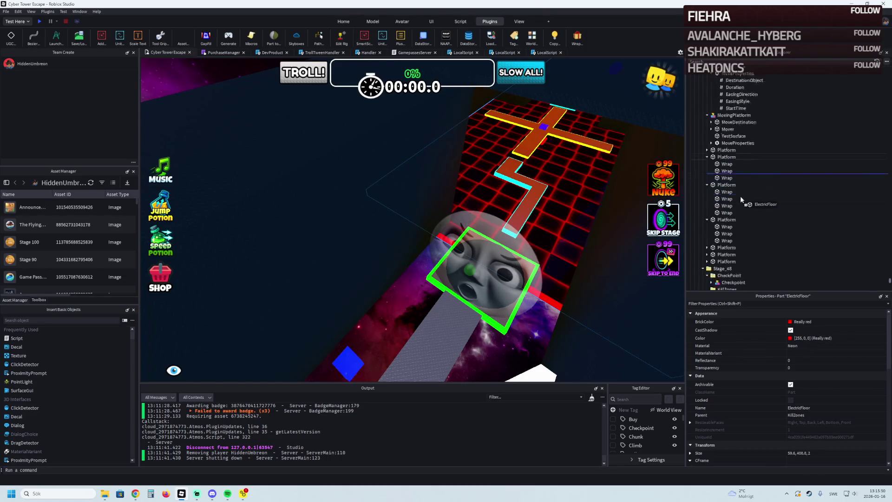
Step: Move ElectricFloor into Stage_48's KillZones folder and shorten it to 115 studs long
left_click_drag(740, 198, 728, 134)
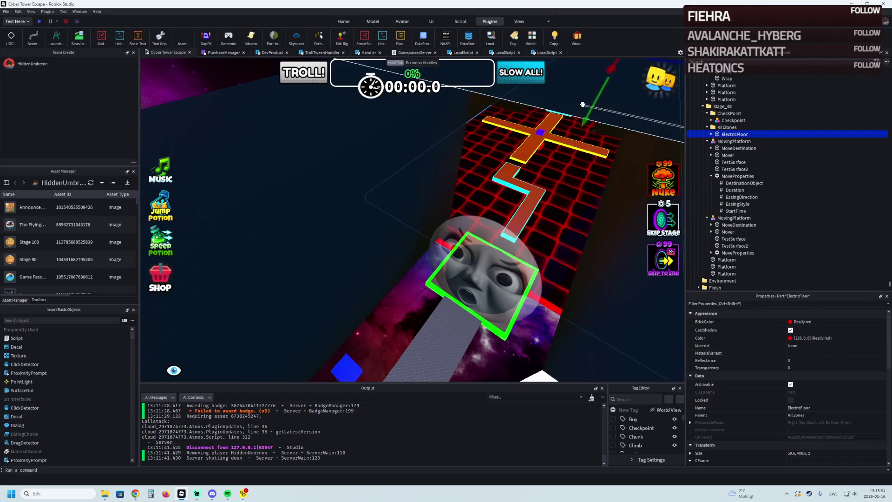
key("d")
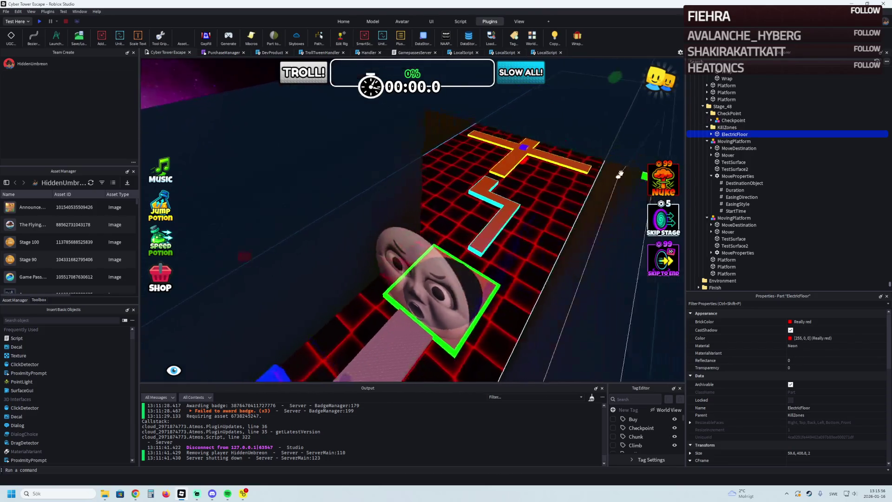
scroll(414, 222, "up", 3)
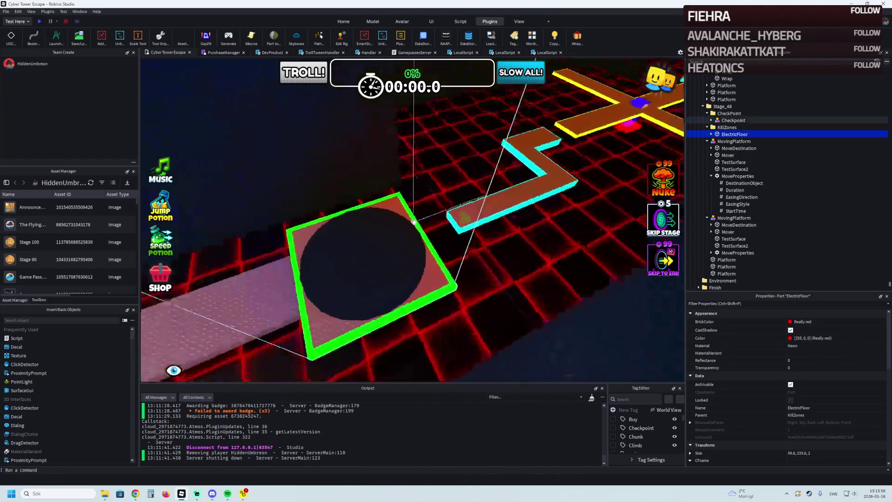
key("w")
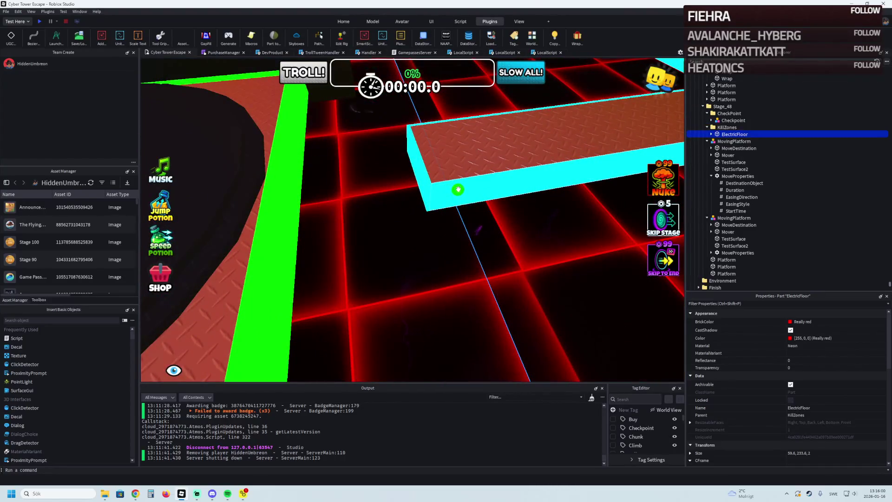
key("s")
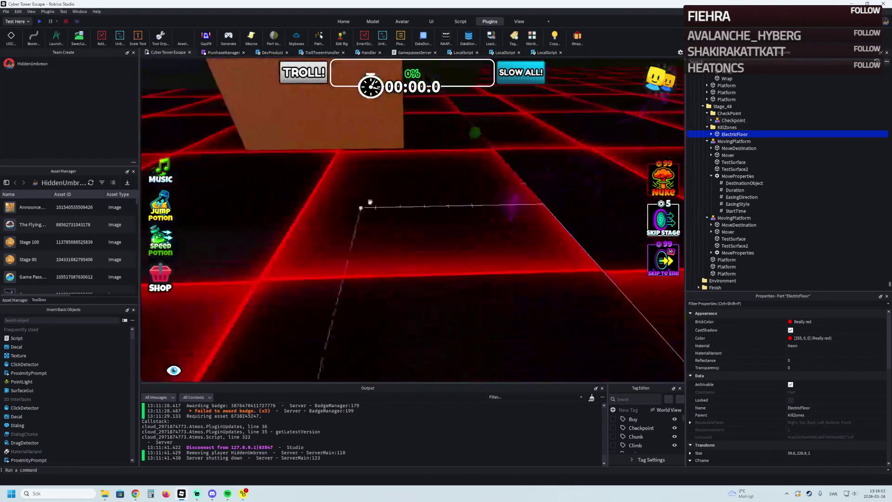
left_click_drag(370, 202, 427, 150)
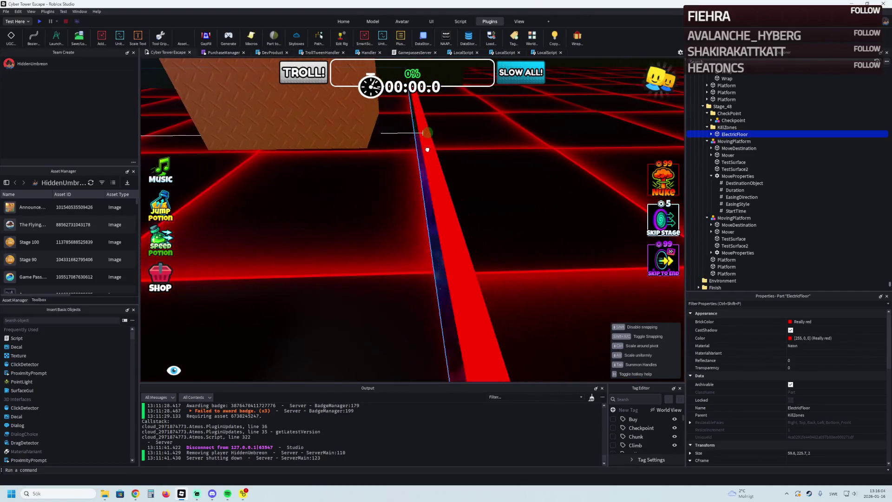
left_click_drag(427, 150, 437, 150)
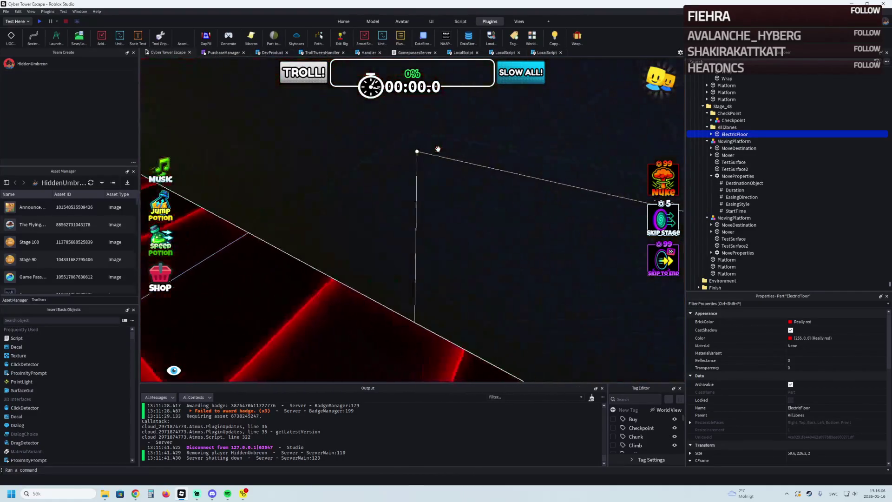
key("w")
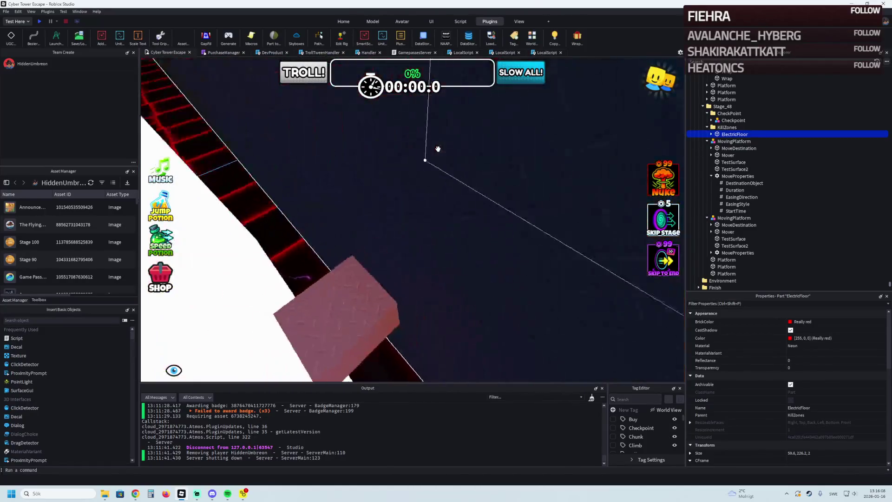
key("s")
left_click_drag(402, 133, 586, 238)
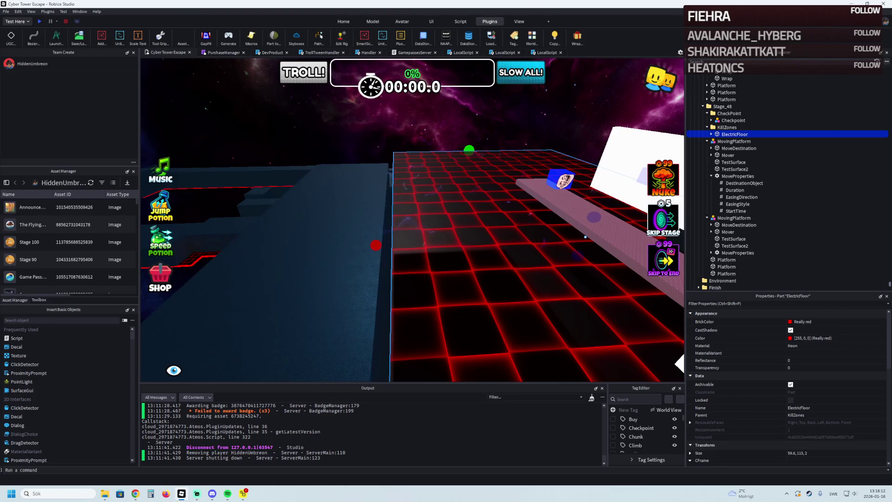
Step: Narrow the ElectricFloor to 23.6 studs wide, giving a 23.6 × 115 × 2 kill floor
key("q")
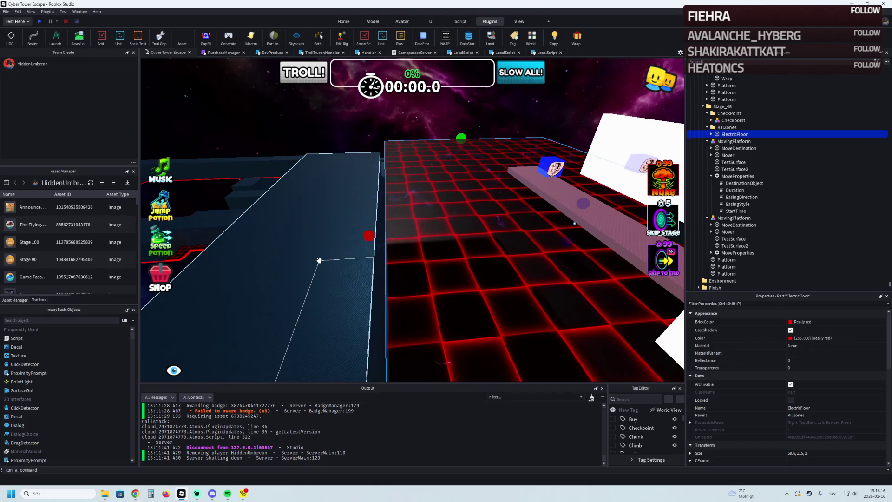
key("q")
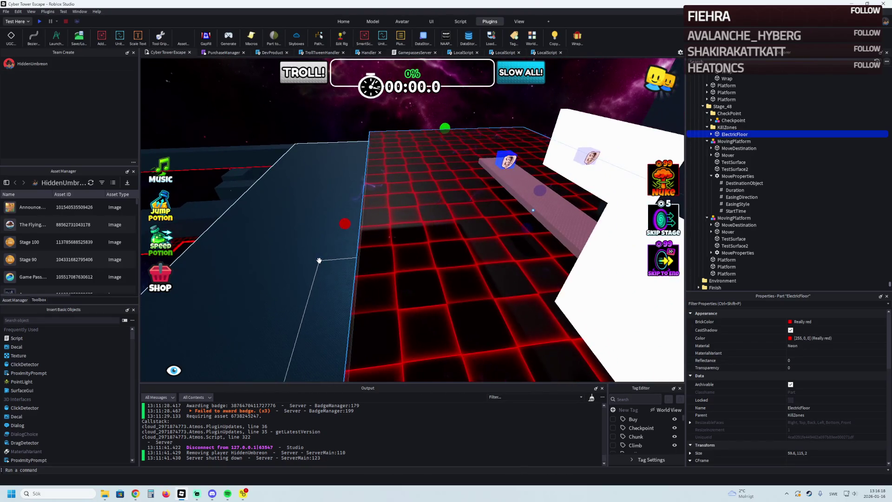
key("w")
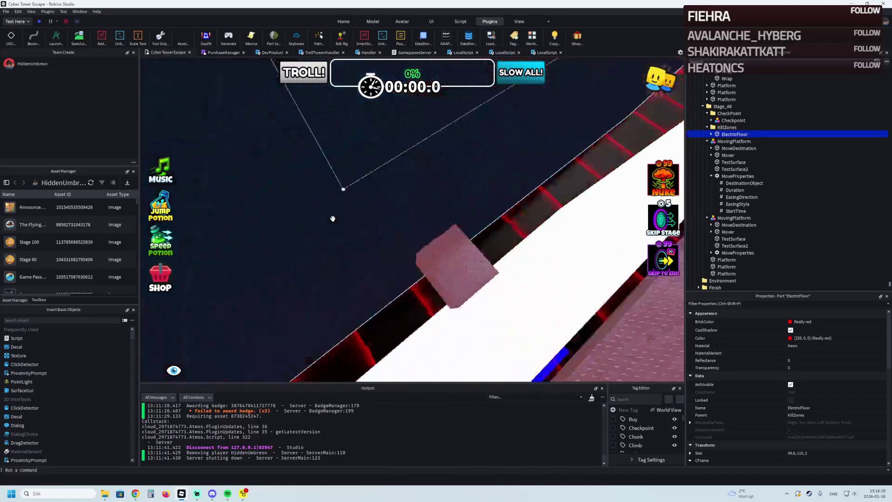
key("s")
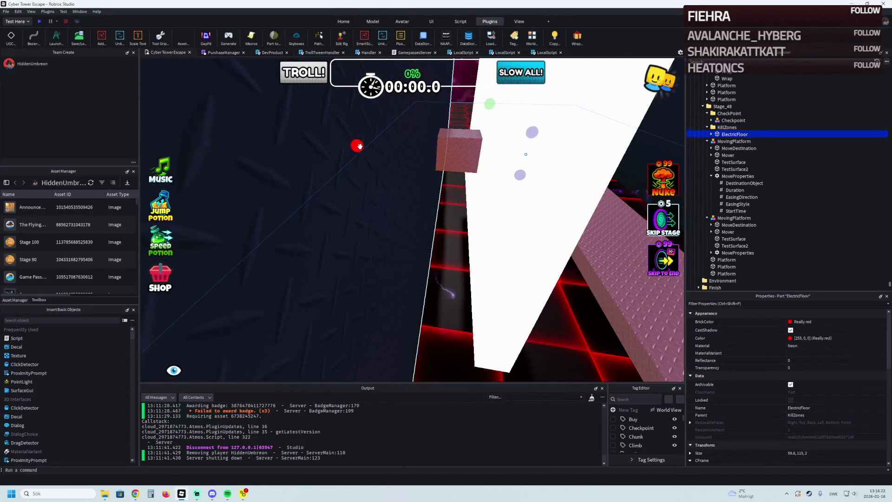
left_click_drag(394, 146, 429, 147)
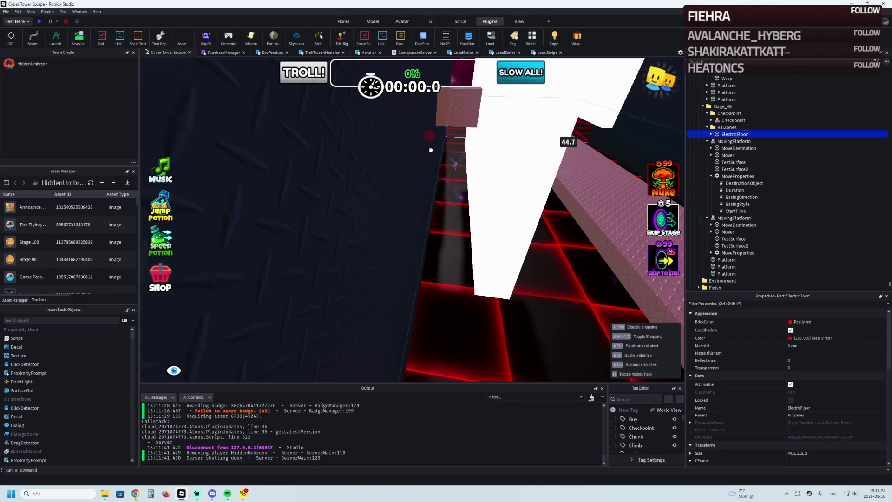
key("s")
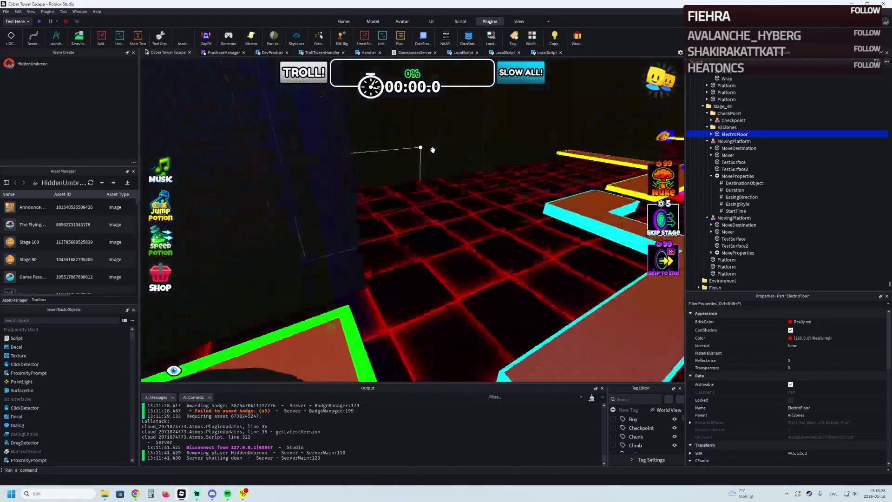
key("q")
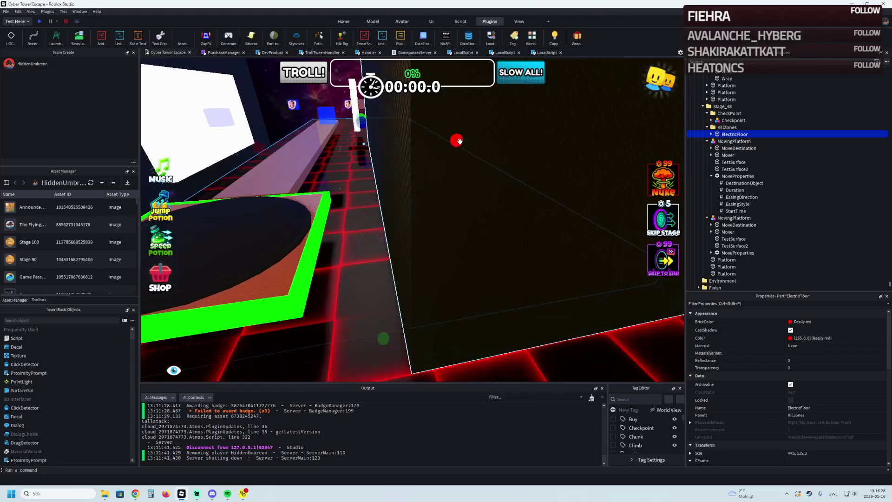
left_click_drag(457, 132, 392, 164)
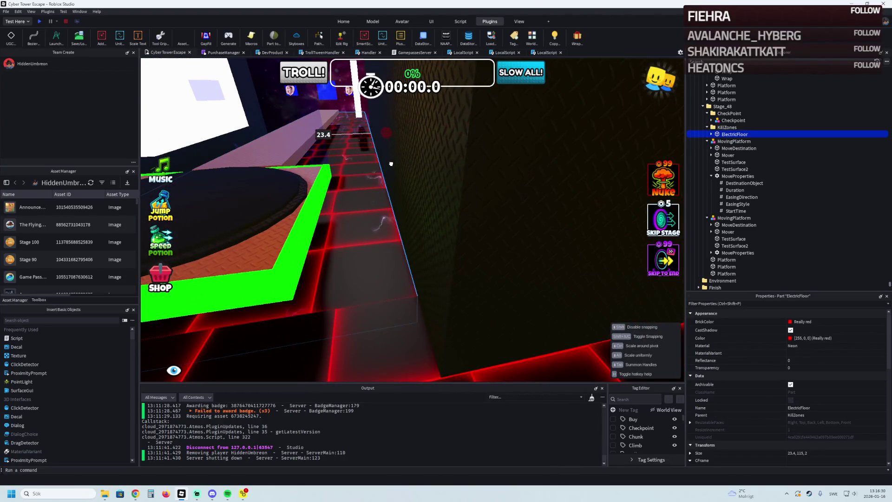
Step: Fly the camera up and along the red-grid platform to review the resized floor
key("s")
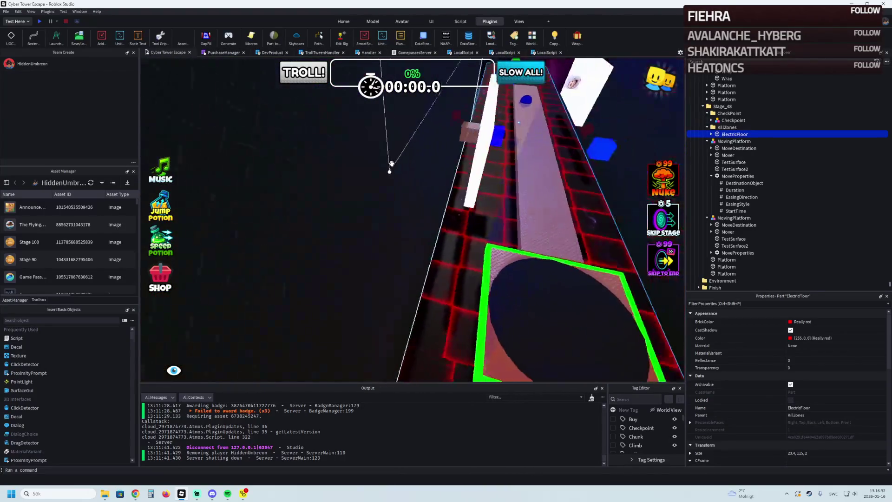
key("e")
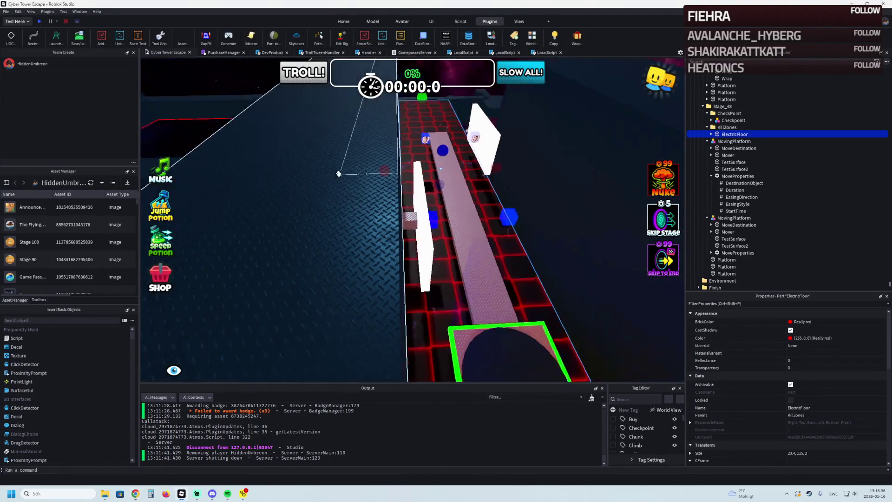
key("d")
key("w")
key("e")
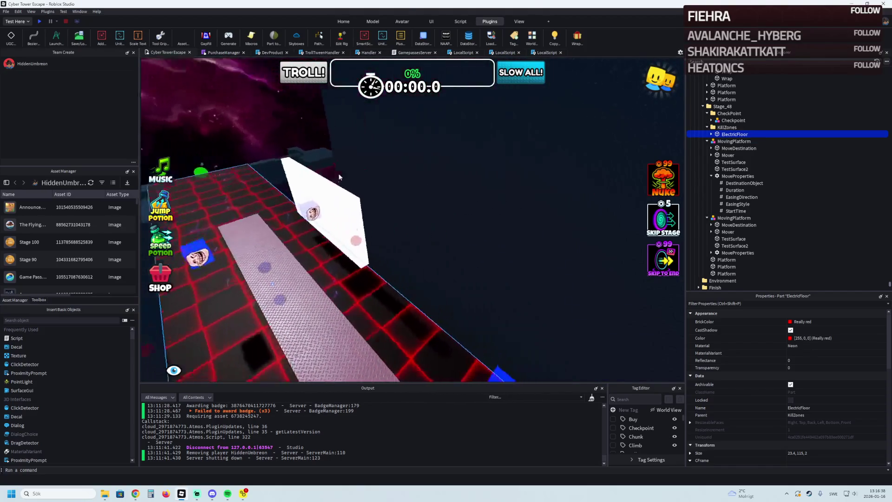
key("q")
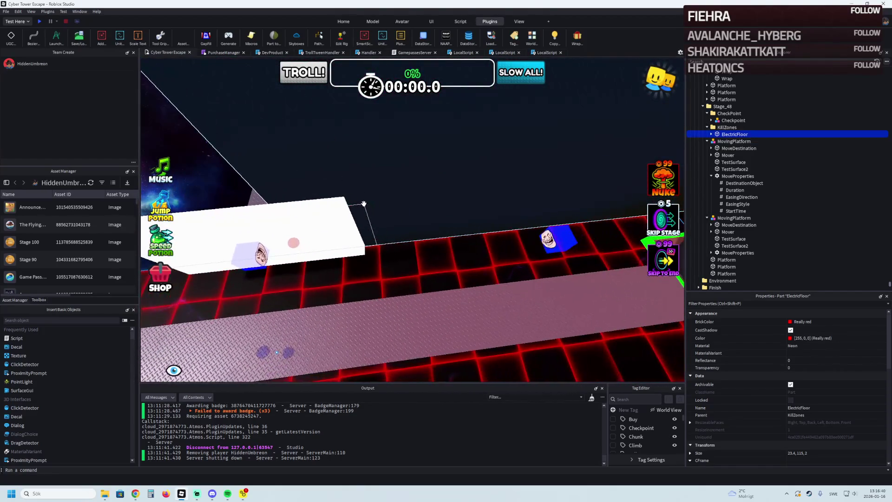
key("e")
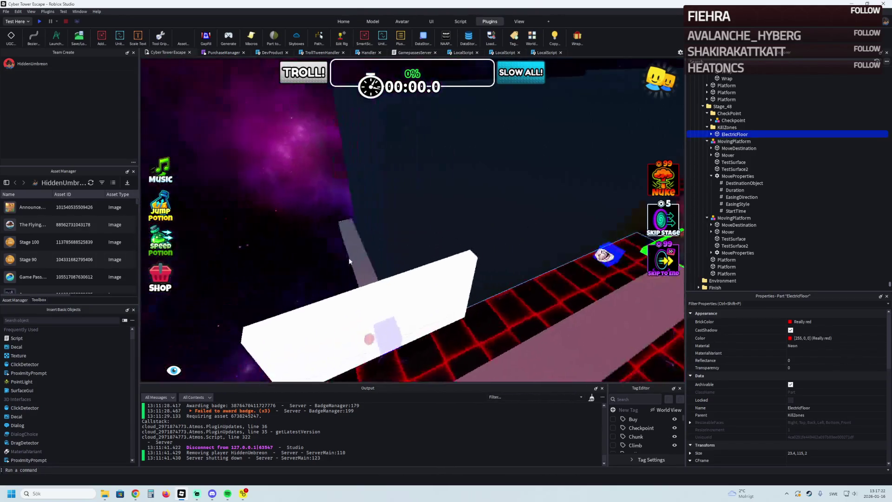
Step: Stretch two stage walls so they run further along the path
left_click(404, 223)
mouse_move(358, 214)
left_mouse_down()
mouse_move(390, 220)
mouse_move(307, 209)
left_mouse_up()
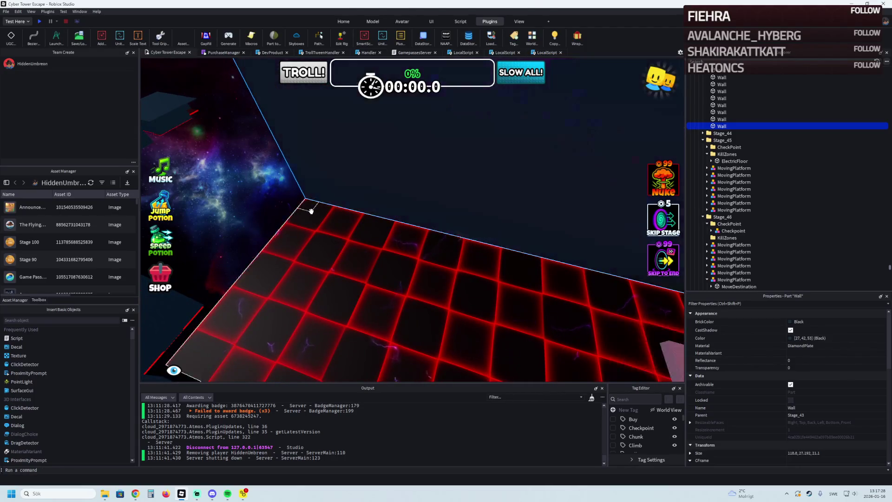
left_click(433, 174)
left_click_drag(449, 173, 364, 245)
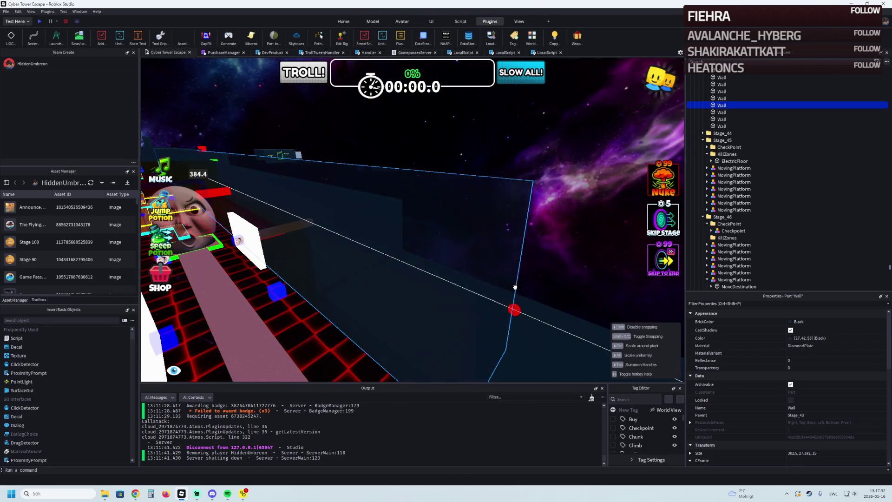
Step: Lengthen the long Roof part along Z so it covers the course
left_click(570, 133)
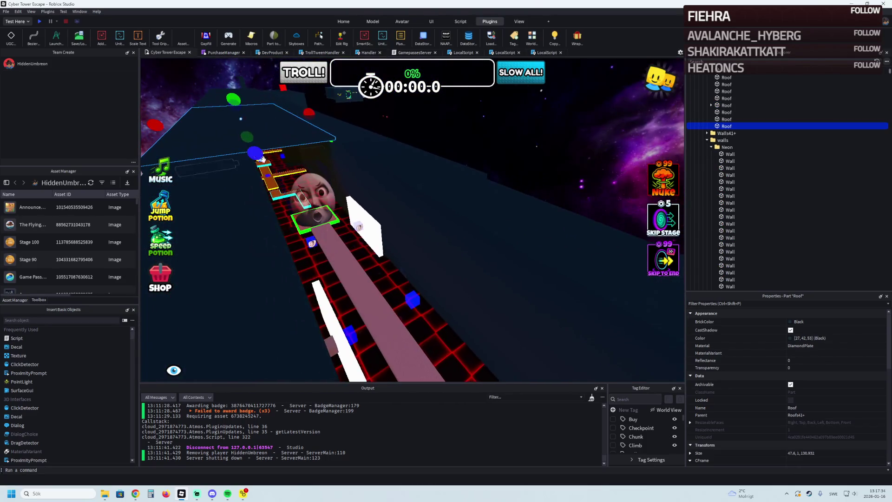
left_click_drag(263, 158, 302, 167)
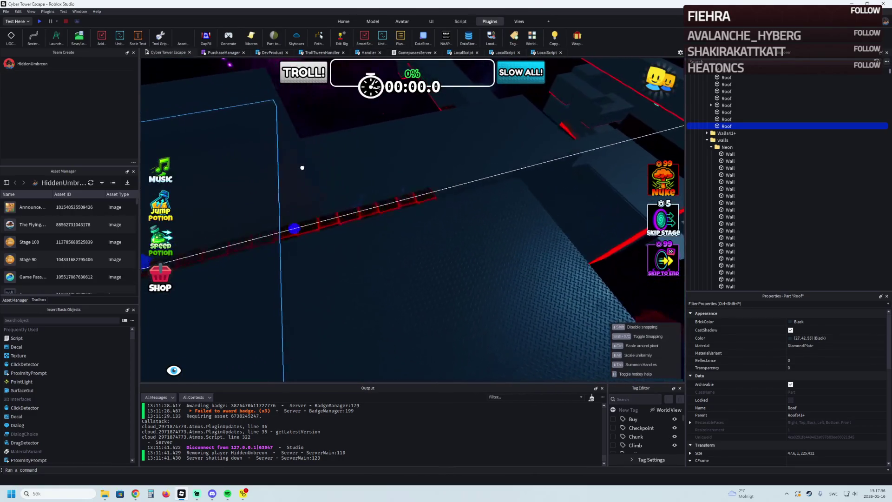
left_click_drag(302, 167, 333, 159)
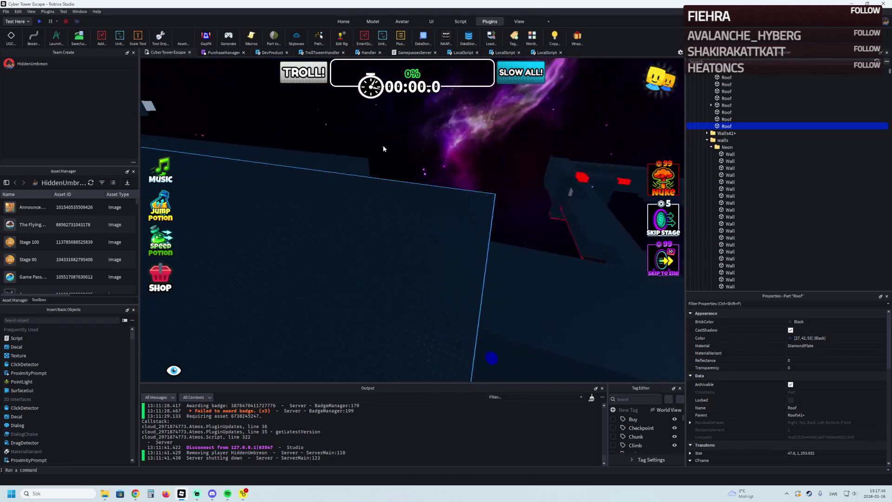
Step: Widen the Stage_43 Wall along X, then launch a playtest
left_click(340, 187)
left_click_drag(325, 201, 392, 189)
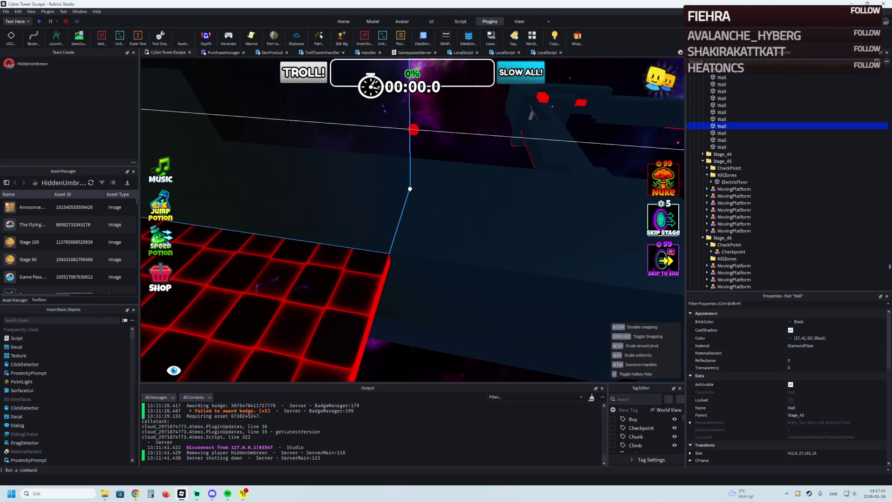
key("w")
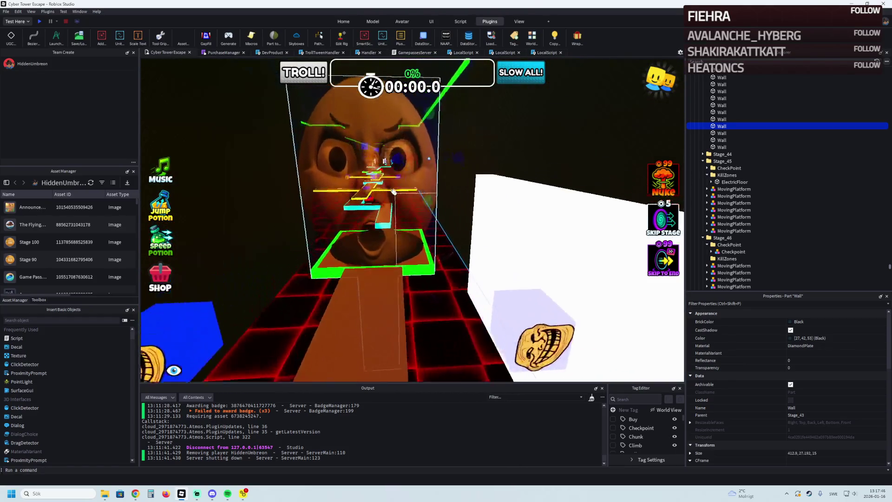
key("w")
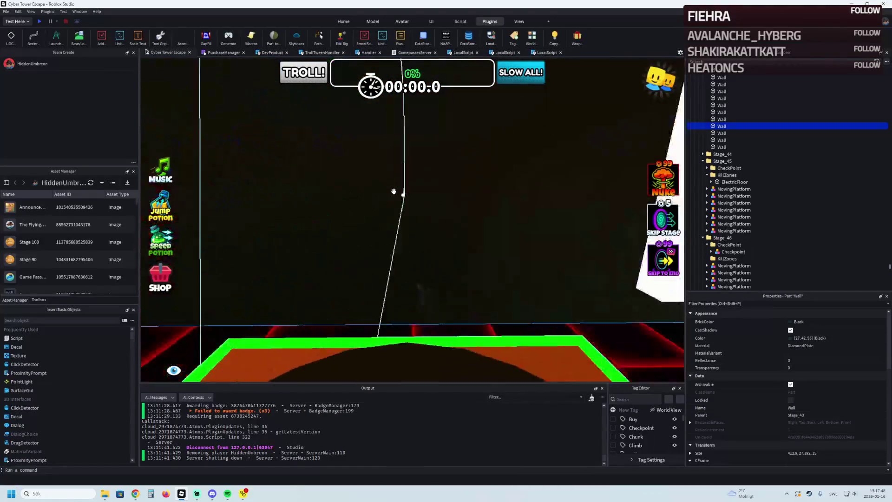
left_click(40, 21)
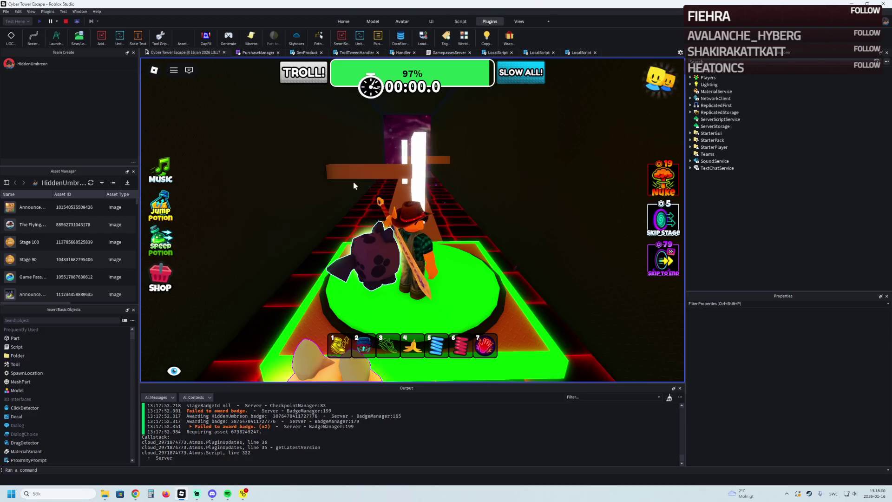
Step: Run the character from the green start pad down the corridor toward the portal, then stop the playtest
key("w")
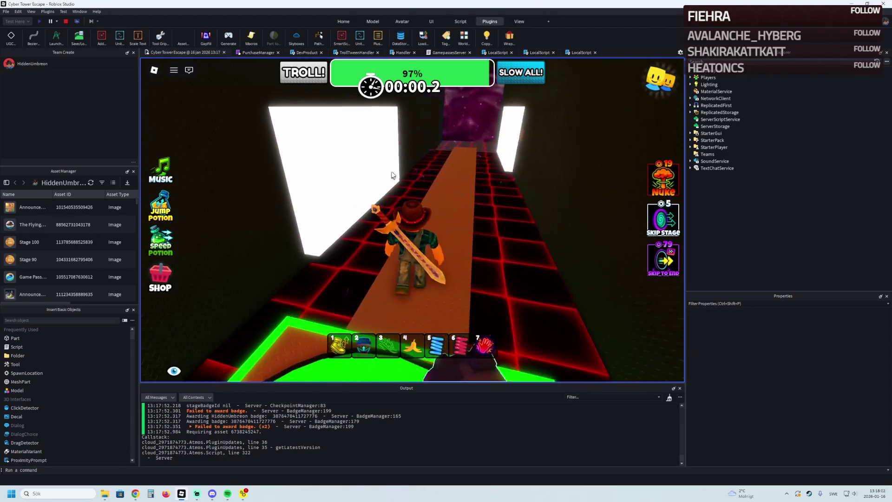
key("w")
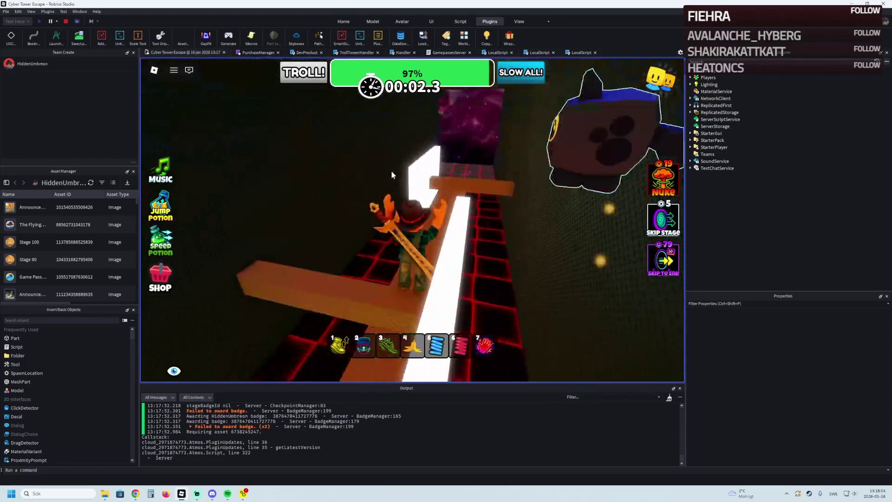
key("w")
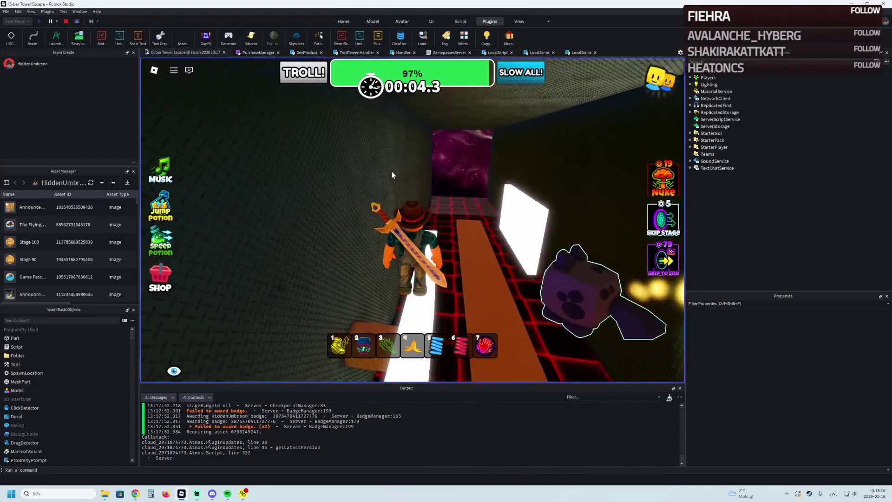
key("w")
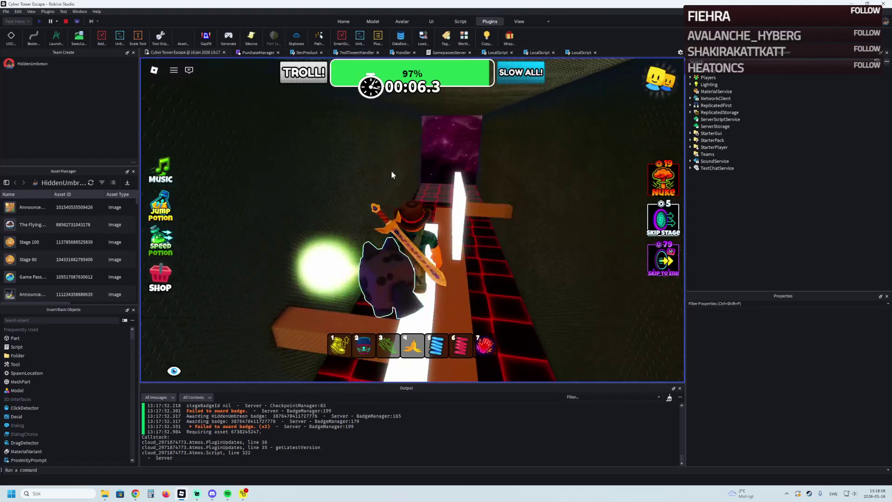
key("w")
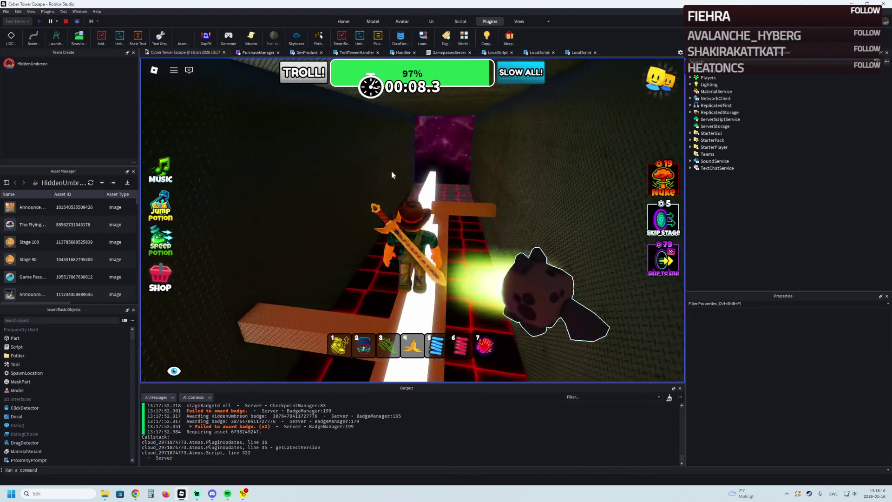
key("w")
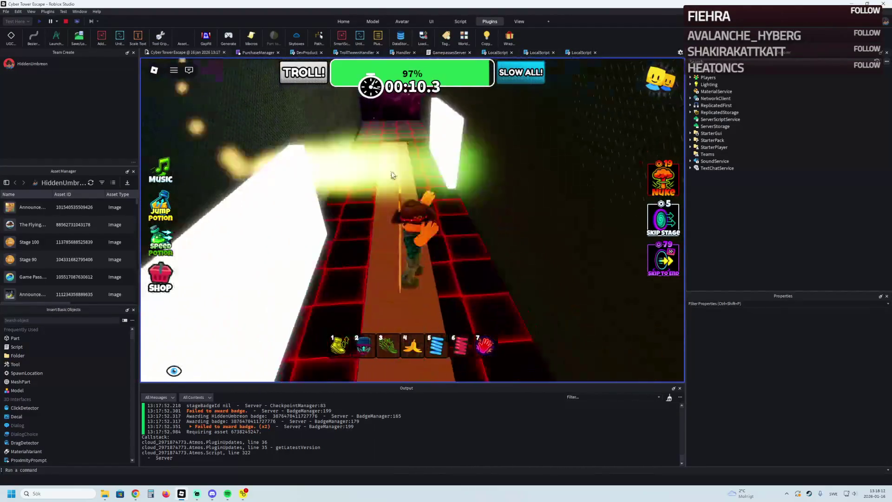
key("w")
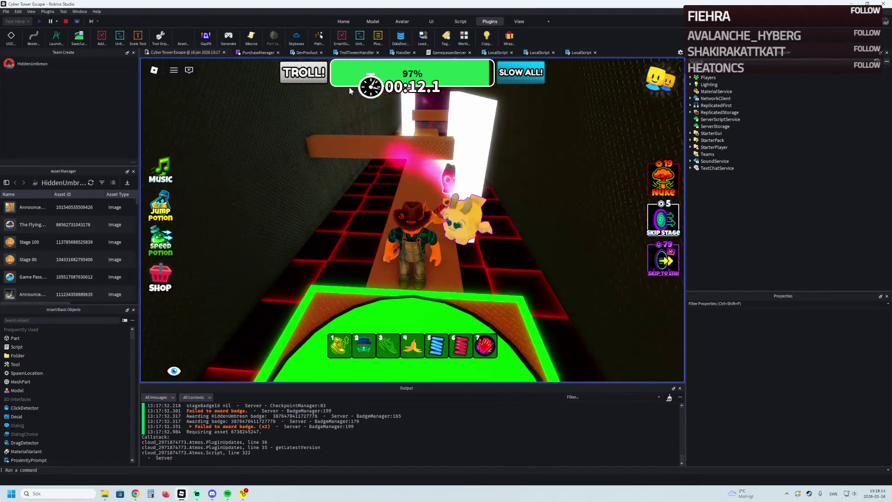
left_click(65, 22)
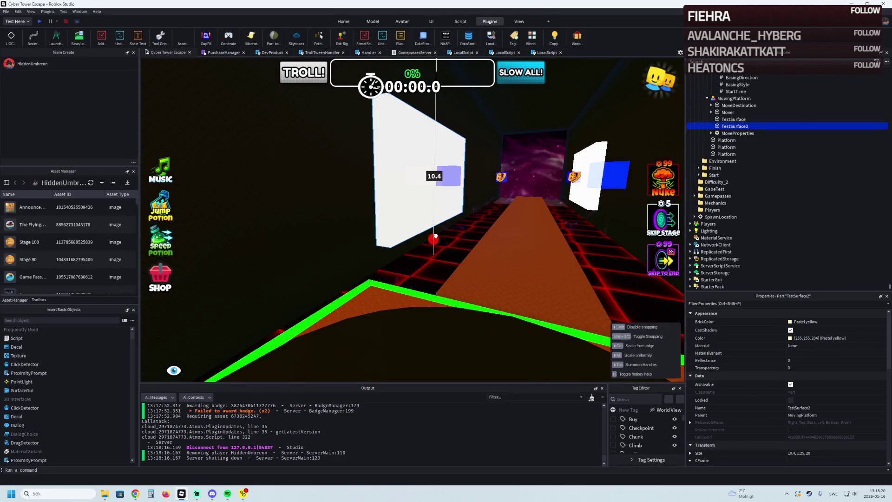
Step: Enlarge TestSurface2 to about 12 studs wide and lower both MovingPlatform models slightly on Y
left_click(587, 197)
left_click_drag(579, 217, 579, 222)
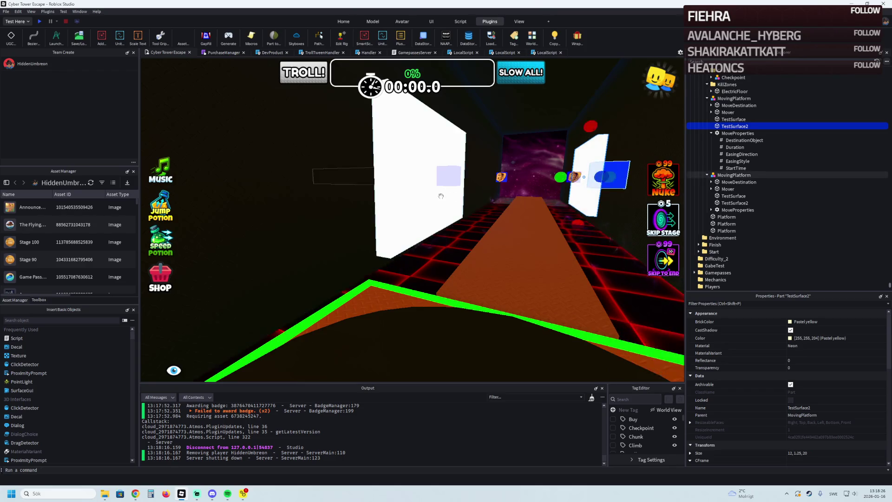
left_click(450, 185)
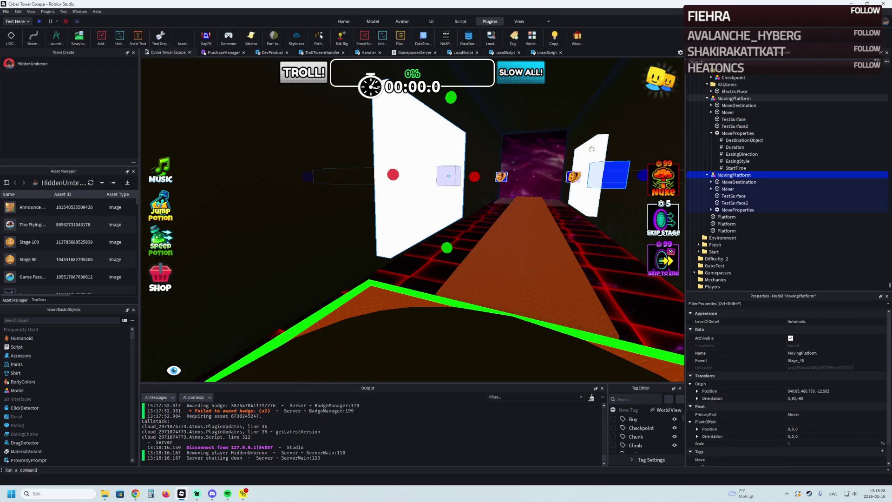
key("f")
left_click_drag(427, 201, 448, 203)
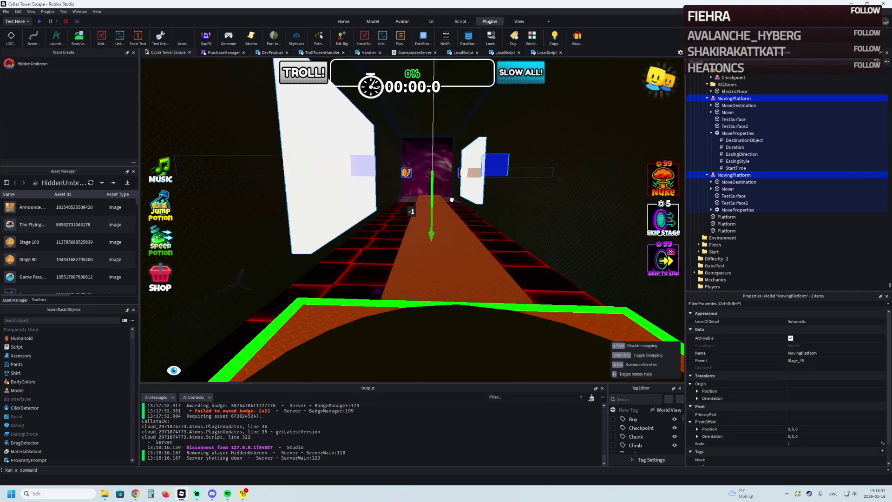
left_click(464, 239)
Step: Bring the platform to eye level and start a new playtest
key("q")
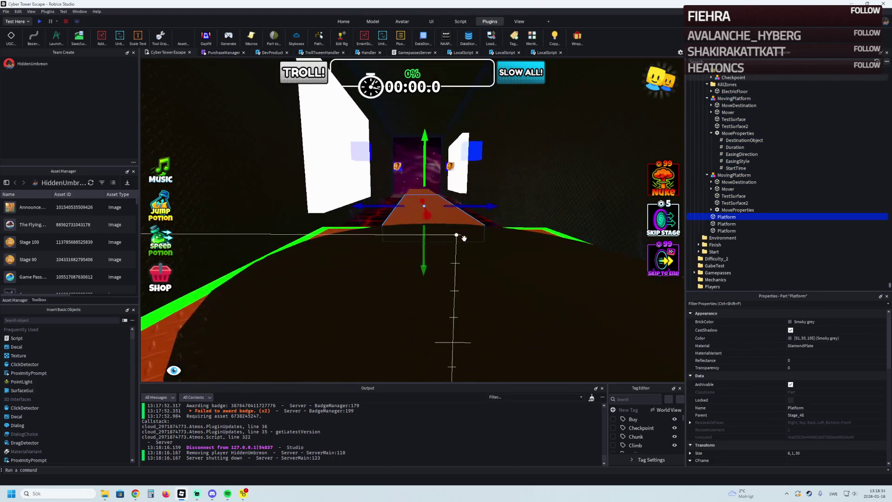
key("q")
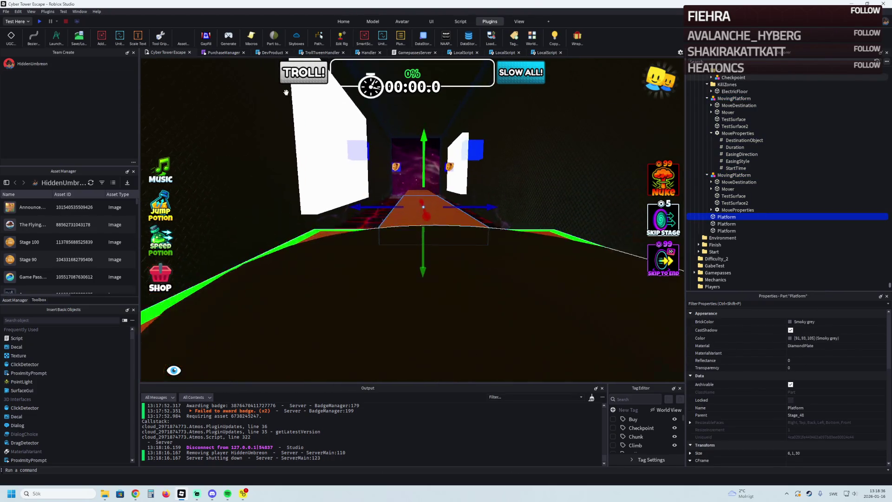
left_click(39, 22)
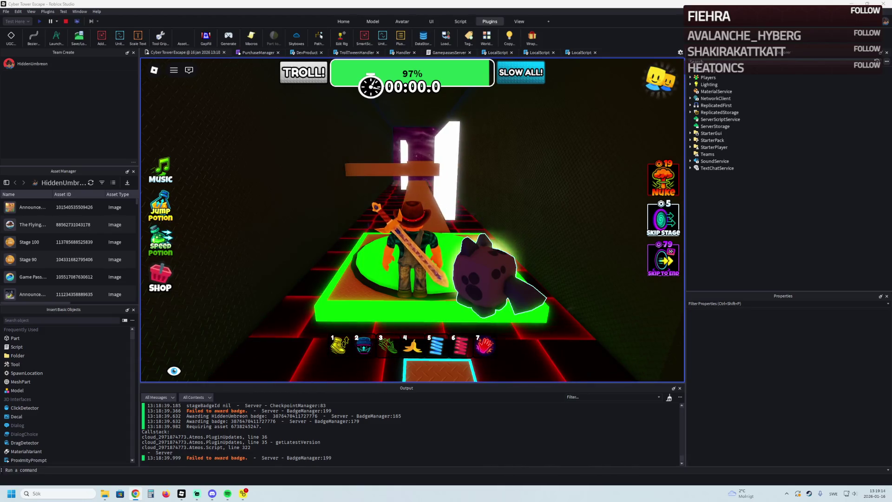
Step: Walk the avatar along the orange path to watch the adjusted platforms, then stop the playtest
key("w")
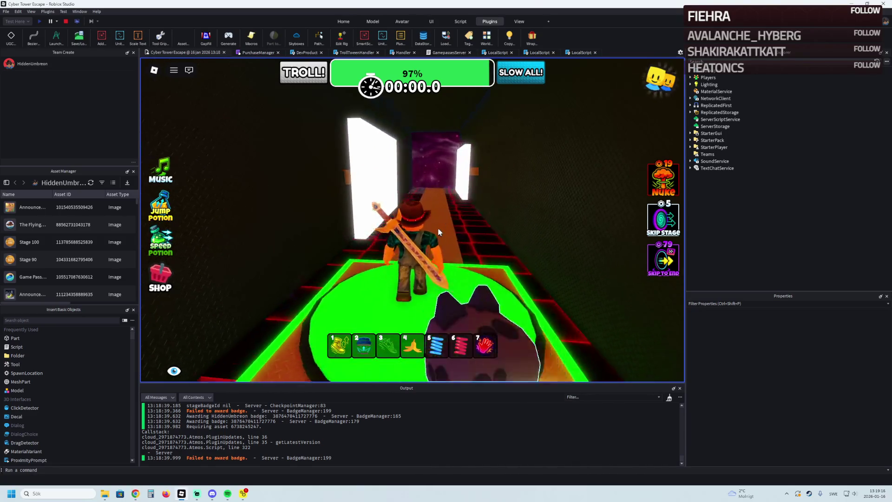
key("w")
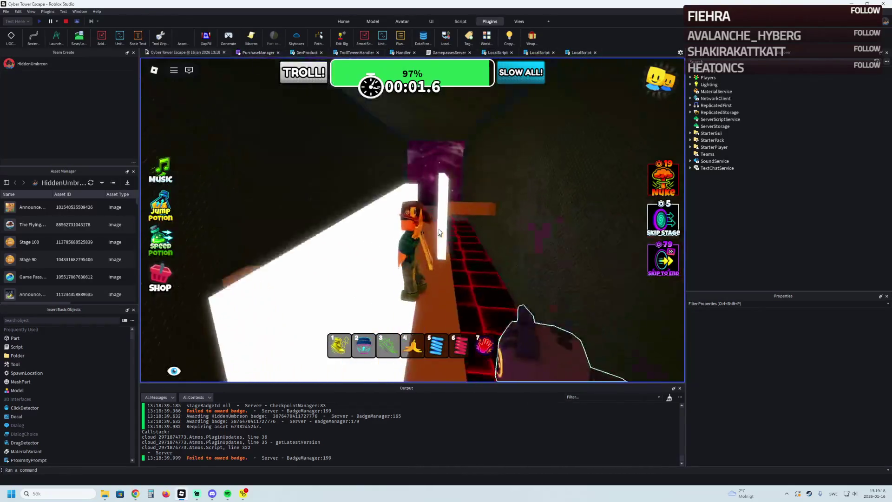
key("w")
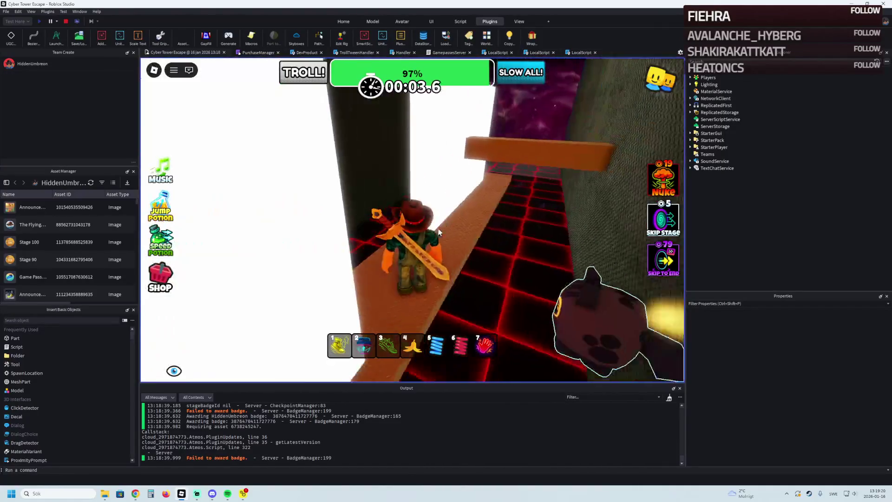
key("w")
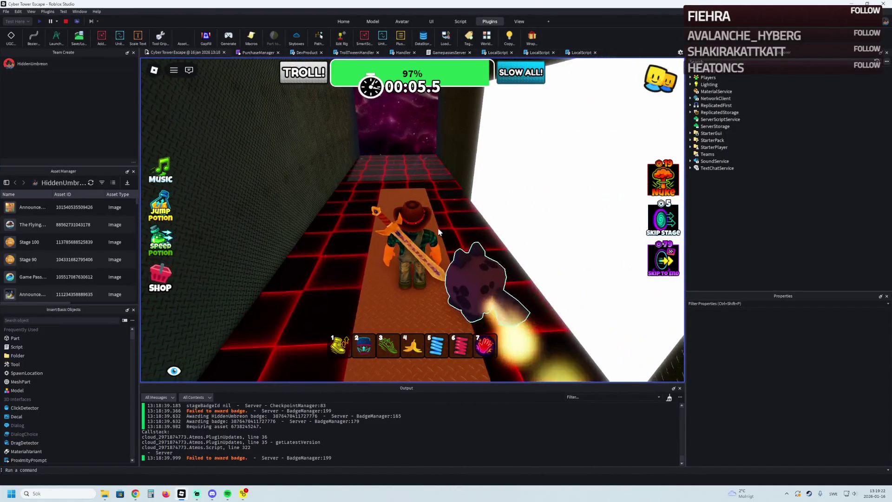
key("w")
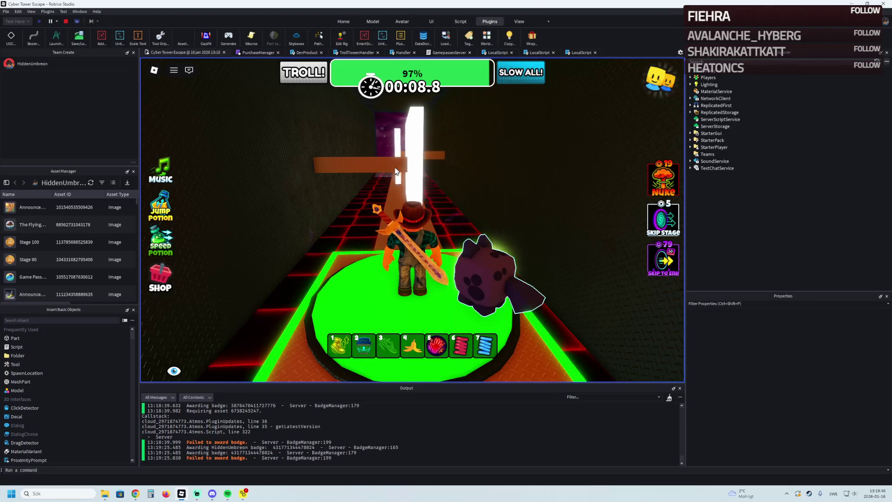
left_click(65, 22)
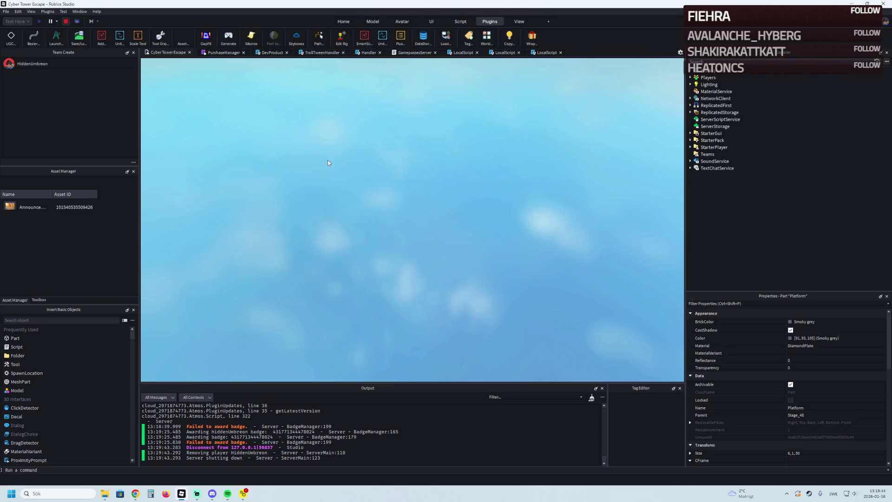
scroll(406, 174, "up", 3)
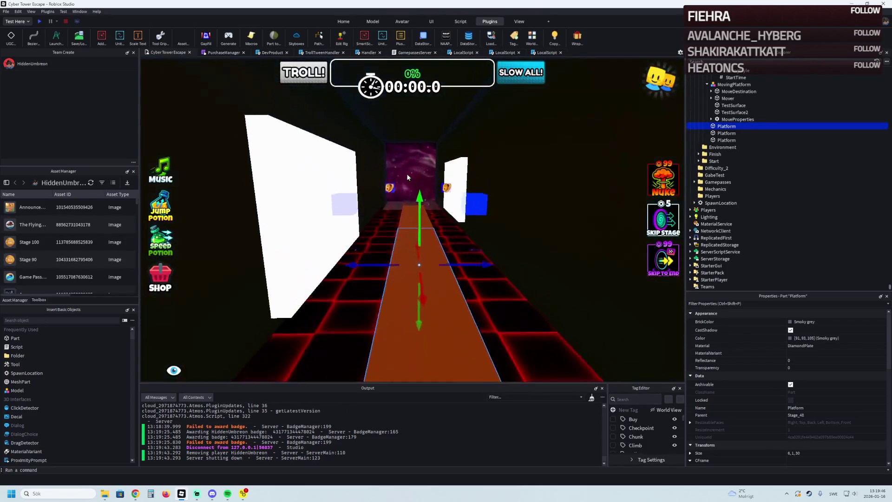
Step: Select the moving platforms' MoveDestination markers, nudging one half a stud sideways, and start another playtest
left_click(489, 199)
key("f")
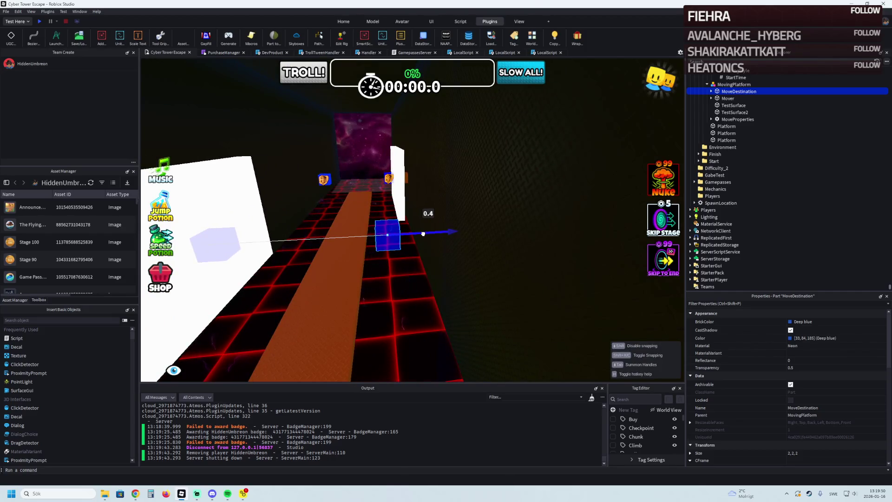
left_click(422, 233)
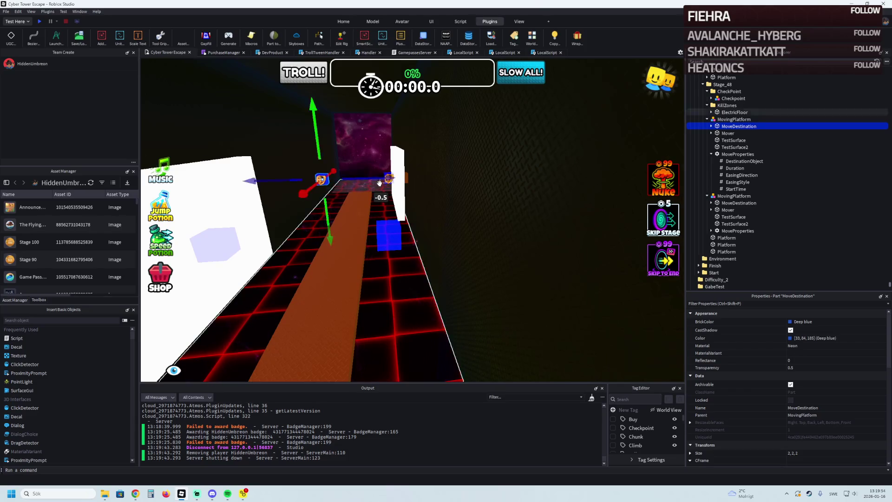
scroll(380, 182, "down", 5)
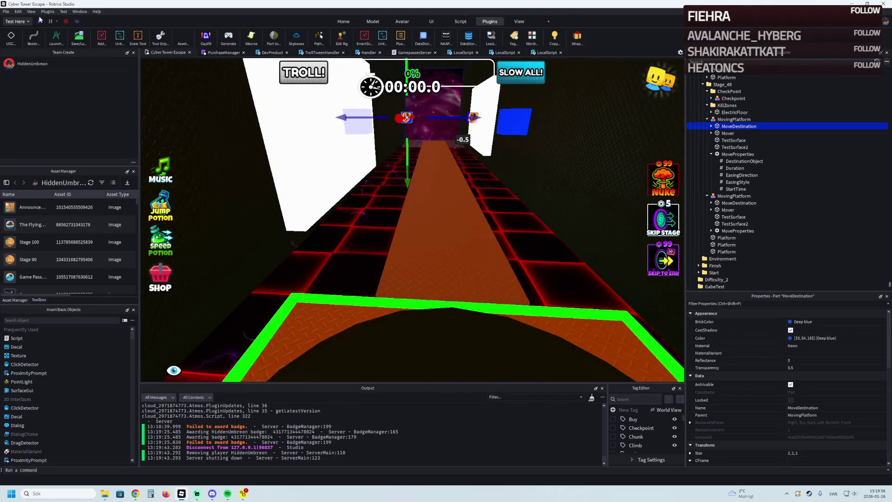
left_click(41, 21)
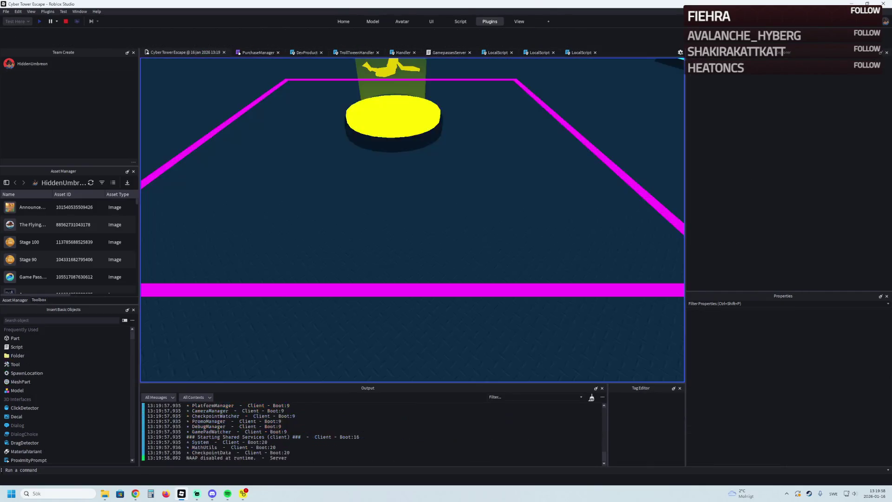
Step: Walk the character down the corridor onto the orange walkway, then end the playtest
key("w")
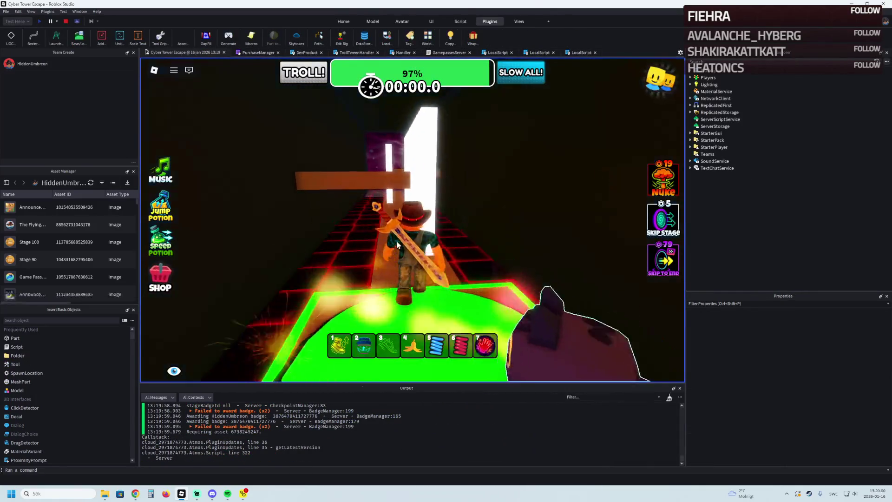
key("w")
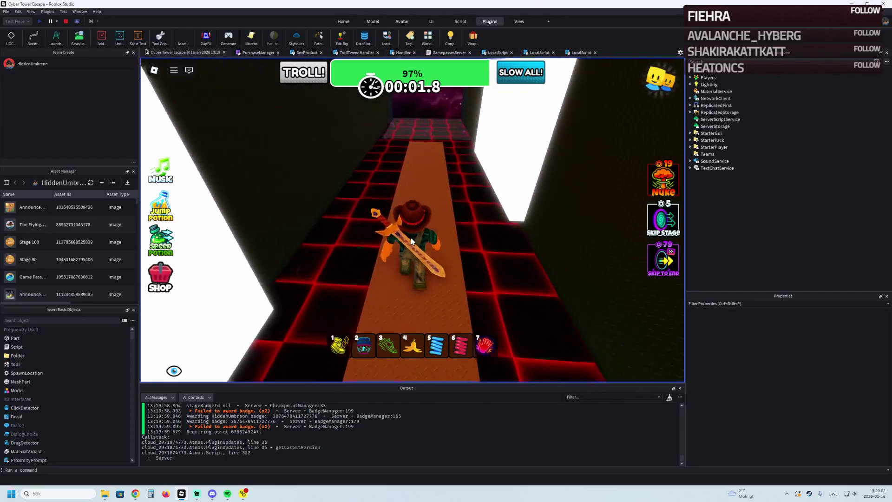
key("w")
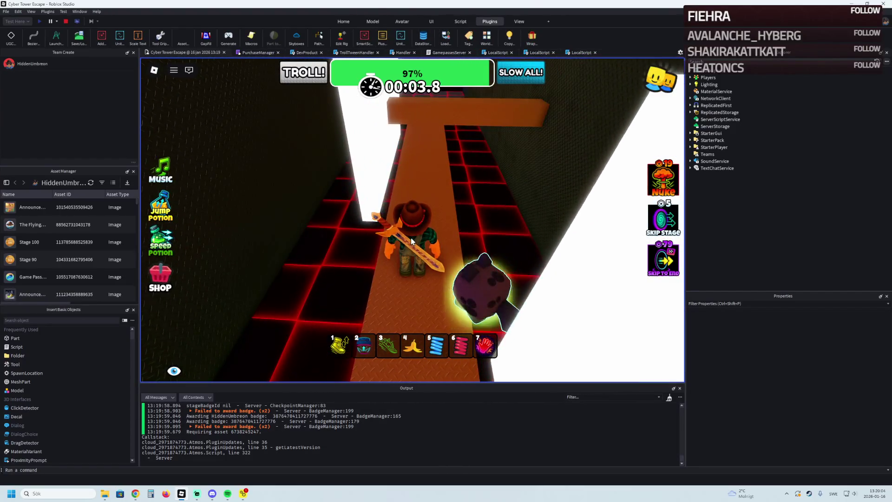
key("w")
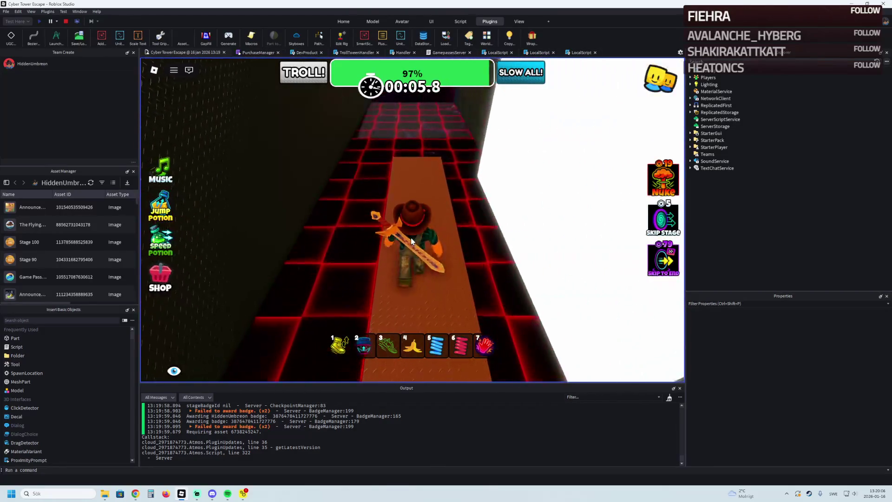
key("w")
key("d")
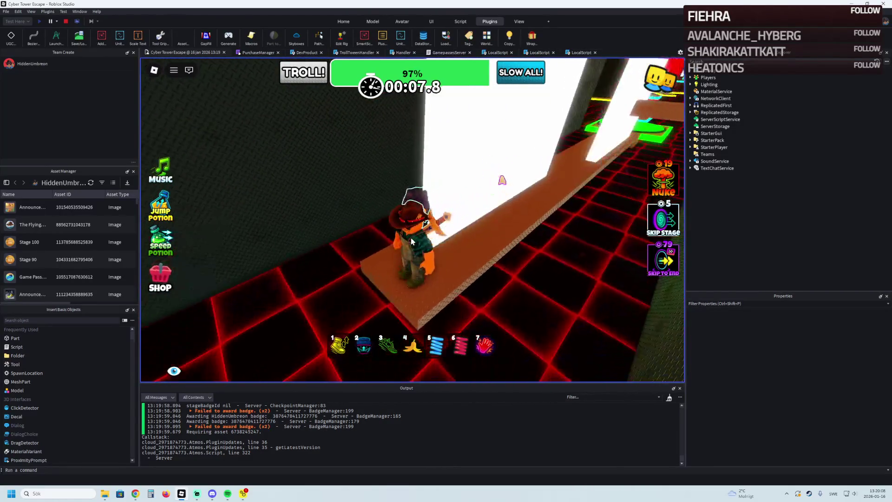
key("d")
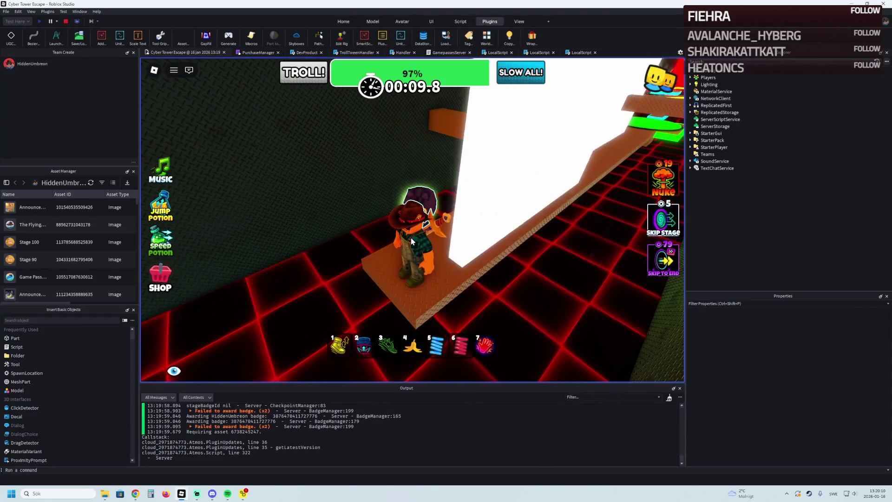
left_click(67, 23)
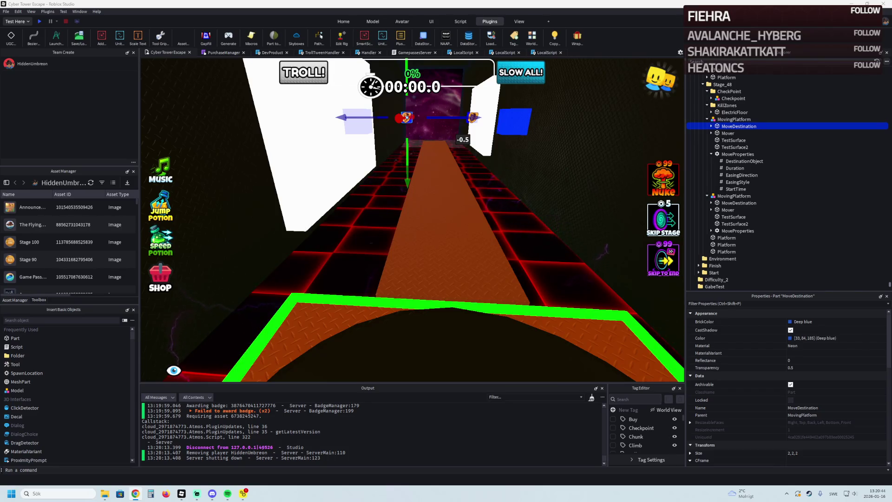
scroll(482, 157, "down", 2)
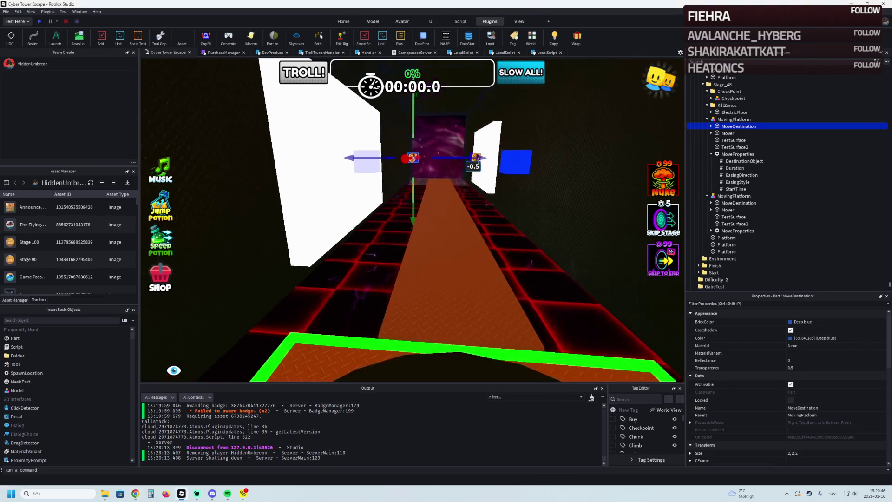
scroll(482, 158, "down", 2)
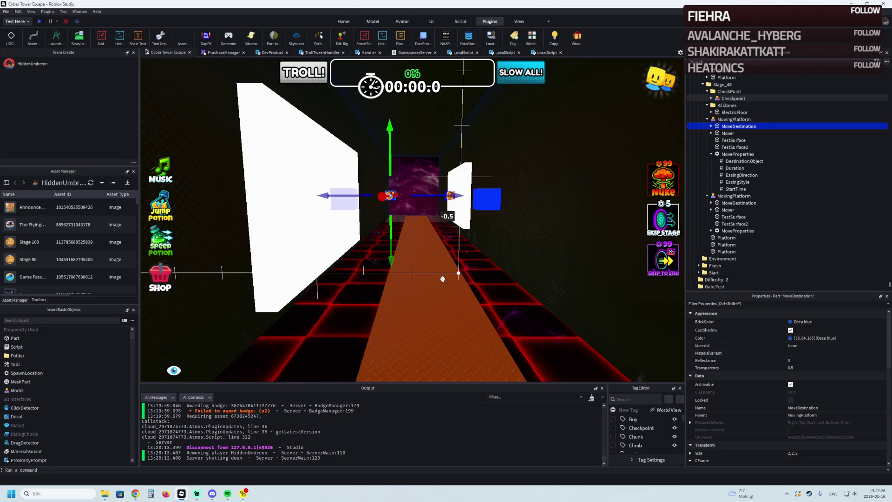
Step: Duplicate both MovingPlatform wall obstacles and slide the copies about 30 studs down the corridor
left_click(464, 224)
left_click(464, 209)
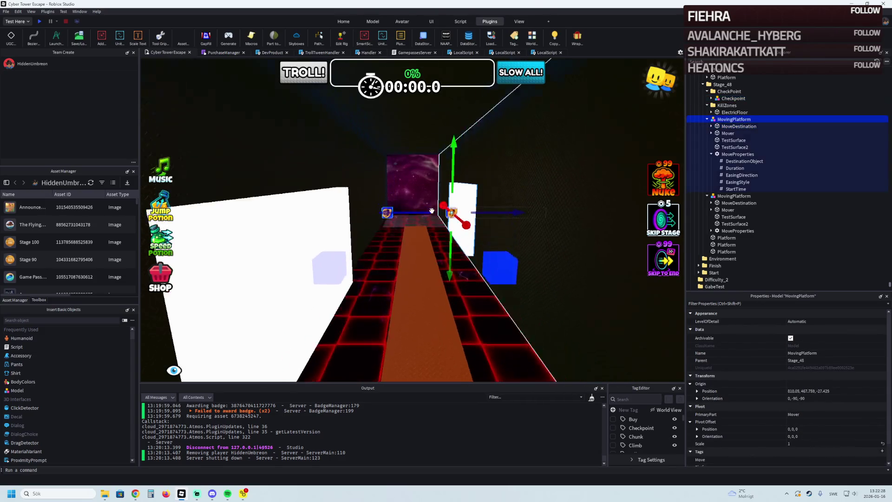
left_click(294, 251, "ctrl")
key("ctrl+d")
mouse_move(292, 251)
left_mouse_down()
mouse_move(387, 252)
mouse_move(382, 307)
mouse_move(423, 225)
left_mouse_up()
scroll(387, 252, "up", 2)
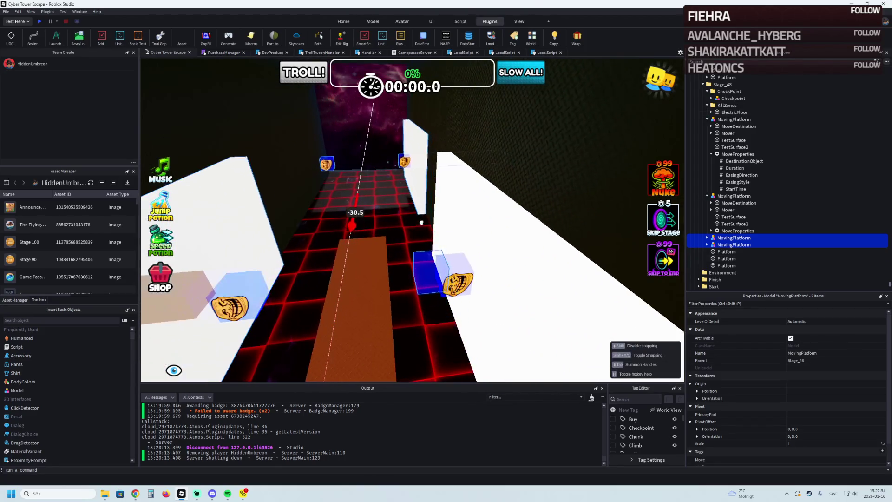
left_click_drag(424, 226, 430, 272)
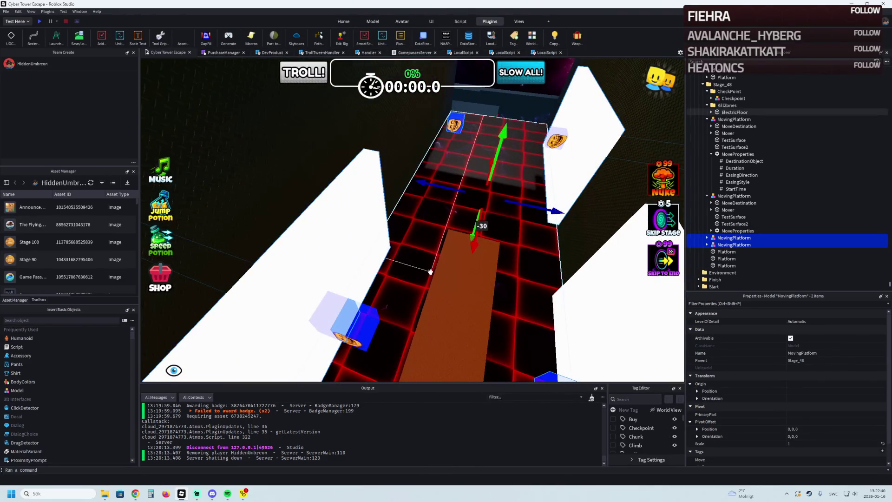
Step: View the platforms from above and select the brown floor Platform
left_click_drag(430, 272, 444, 265)
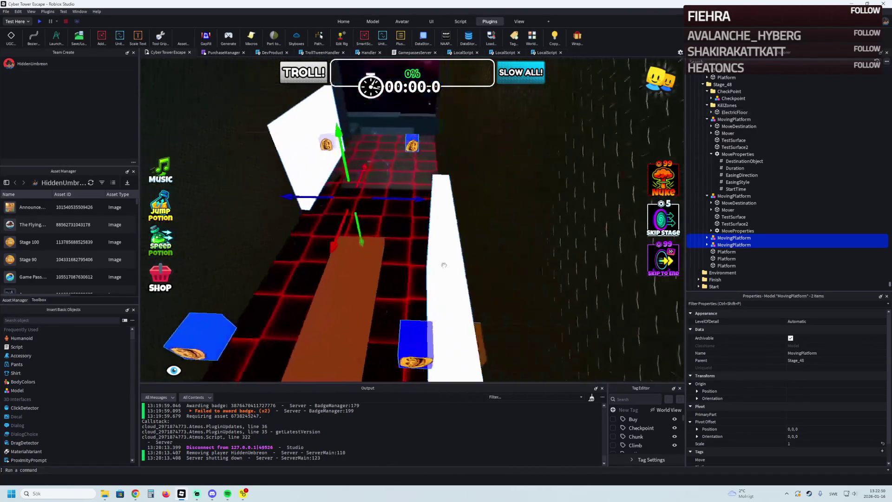
mouse_move(444, 263)
left_mouse_down()
mouse_move(495, 216)
mouse_move(516, 262)
mouse_move(452, 246)
mouse_move(398, 256)
mouse_move(486, 224)
mouse_move(388, 241)
mouse_move(444, 232)
mouse_move(418, 247)
left_mouse_up()
left_click(495, 217)
left_click(397, 256)
scroll(398, 256, "up", 2)
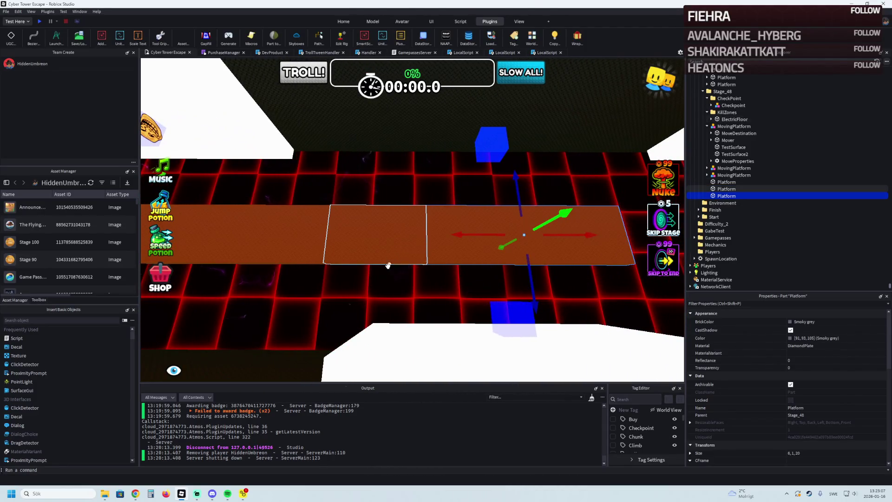
Step: Nudge the blue moving obstacle 2.5 studs sideways, then undo the move
left_click(387, 266)
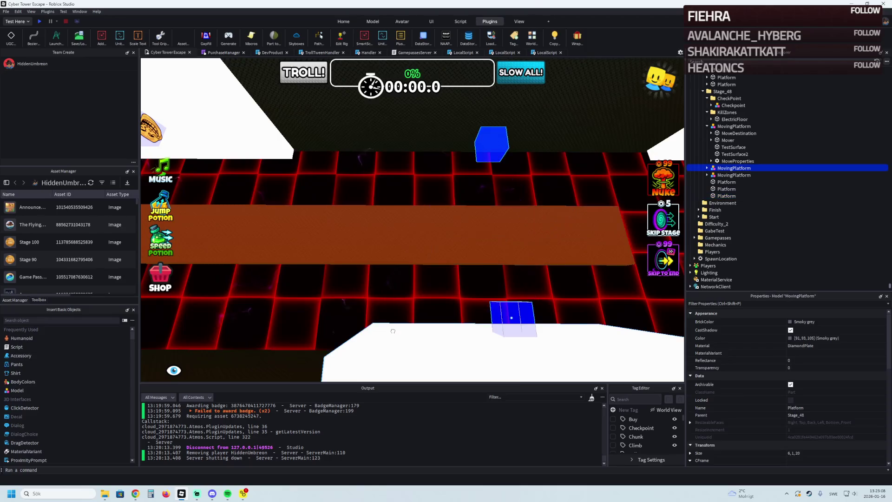
key("d")
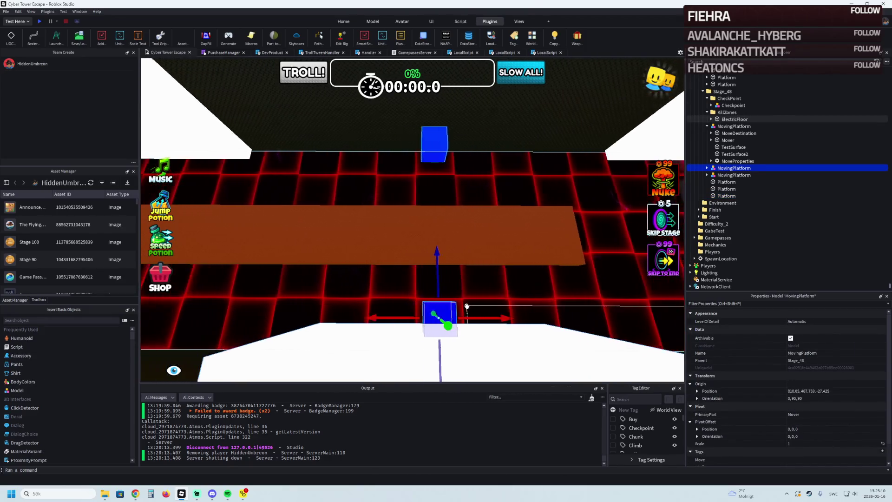
left_click_drag(378, 318, 417, 315)
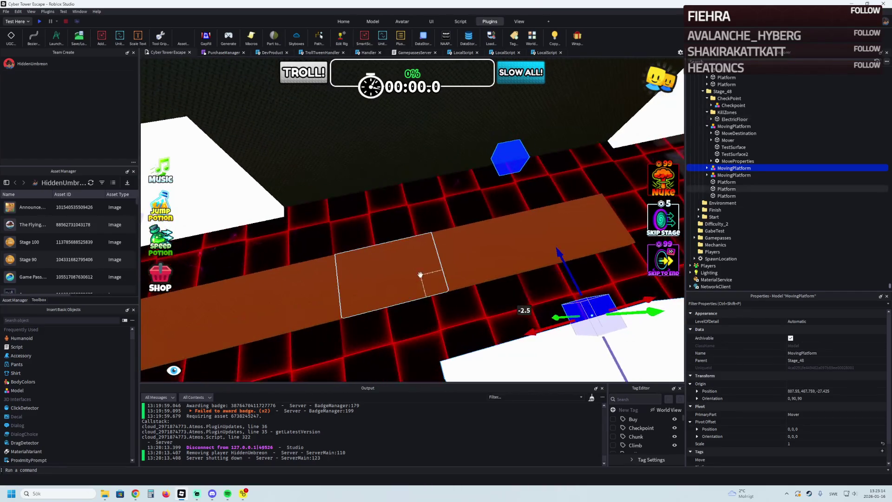
mouse_move(417, 315)
left_mouse_down()
mouse_move(403, 334)
mouse_move(430, 324)
left_mouse_up()
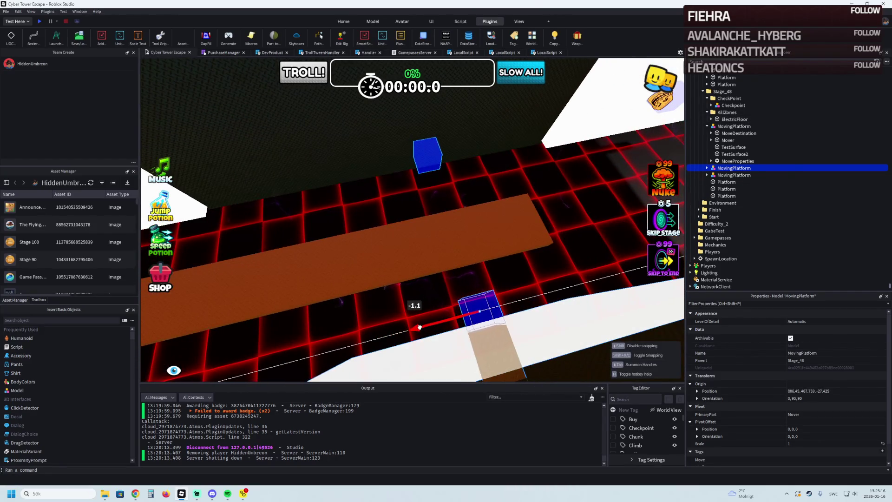
mouse_move(431, 324)
left_mouse_down()
mouse_move(416, 275)
mouse_move(431, 173)
mouse_move(394, 194)
left_mouse_up()
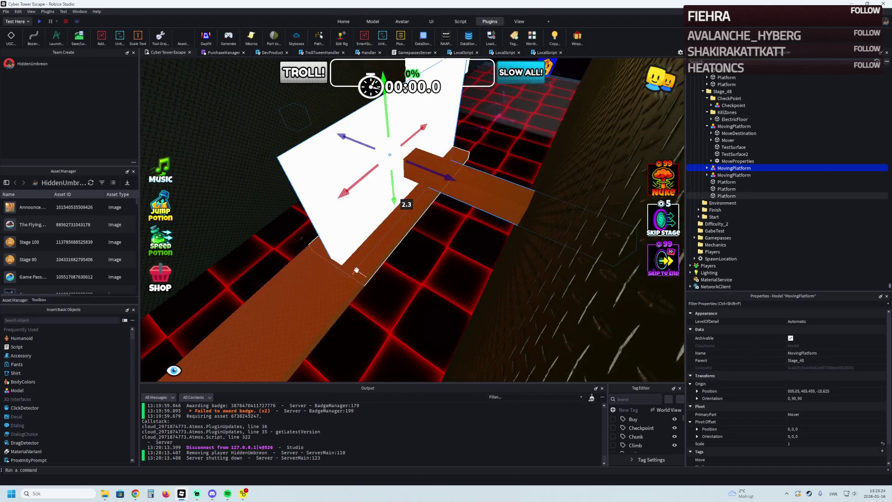
key("ctrl+z")
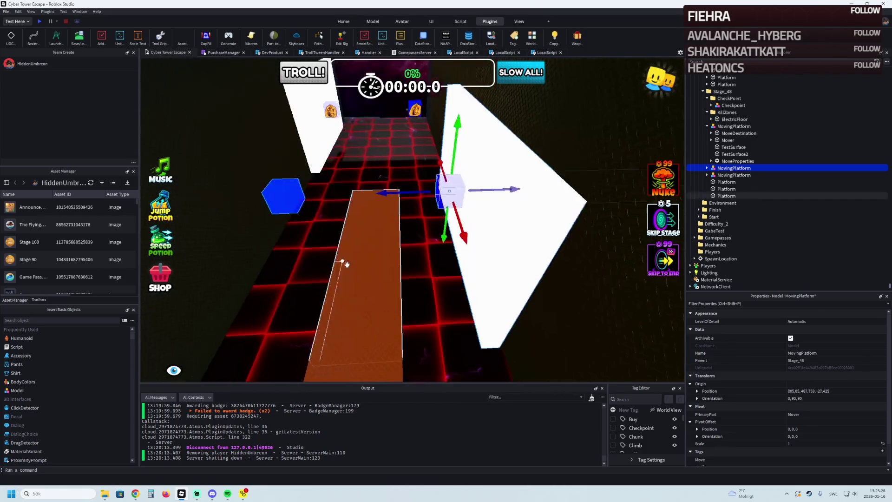
Step: Slide the orange floor platform along the corridor and shift the other moving obstacle 2.5 studs sideways
left_click(506, 226)
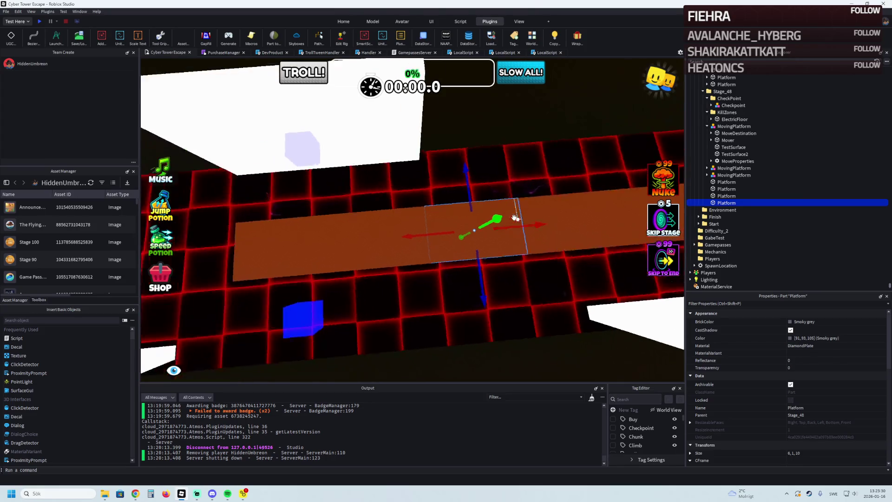
scroll(512, 218, "up", 3)
left_click_drag(545, 235, 239, 249)
scroll(423, 241, "up", 3)
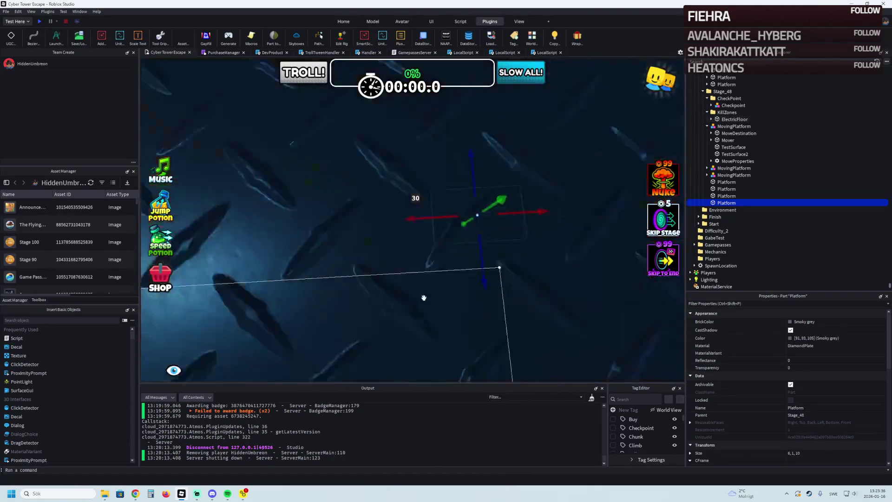
left_click(369, 319)
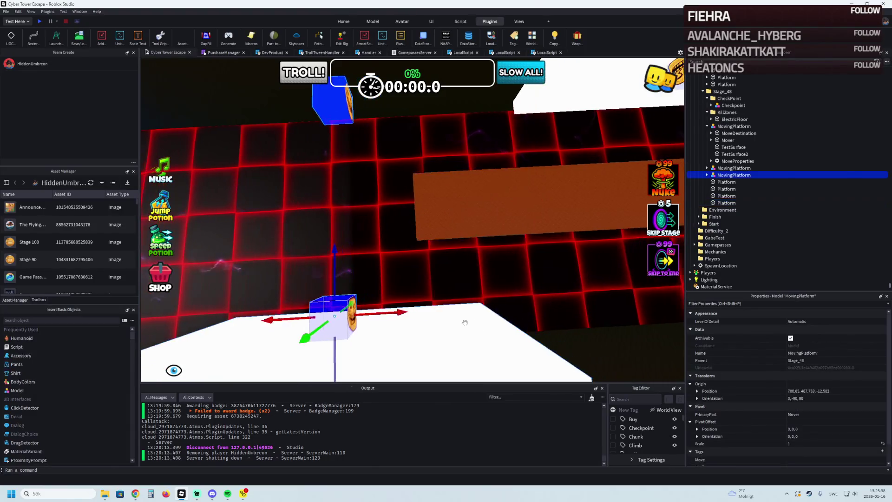
mouse_move(328, 317)
left_mouse_down()
mouse_move(359, 315)
mouse_move(335, 321)
left_mouse_up()
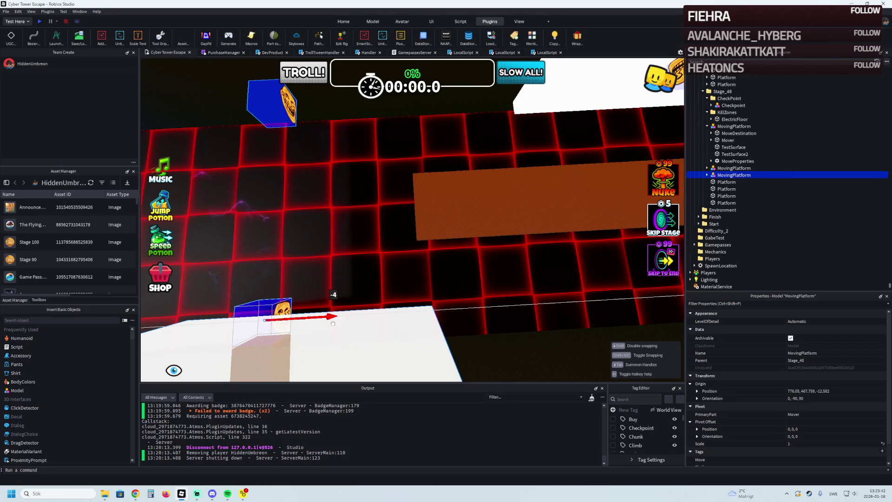
scroll(418, 244, "up", 3)
Step: Duplicate the orange floor plate into a second row, slide the nearby obstacle left, and lengthen the lower walkway plate
left_click(453, 210)
key("ctrl+d")
left_click_drag(455, 253, 458, 319)
left_click(258, 314)
left_click_drag(332, 318, 301, 321)
key("f")
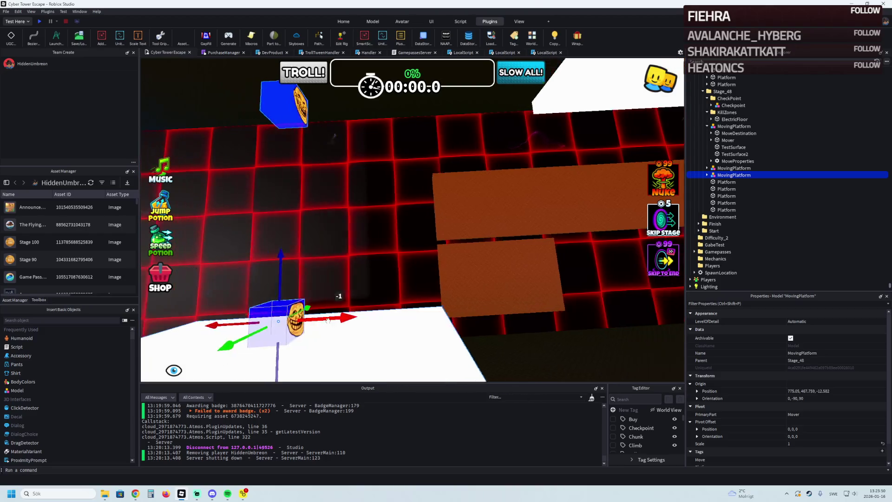
key("d")
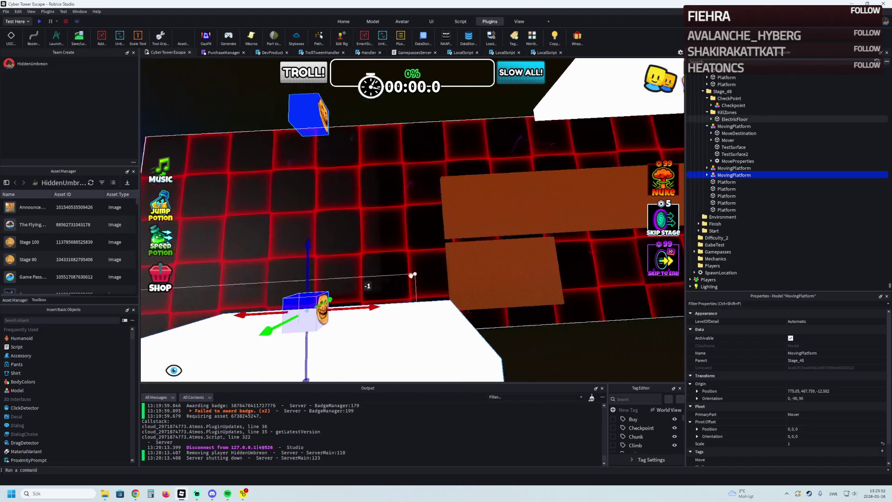
left_click(430, 217)
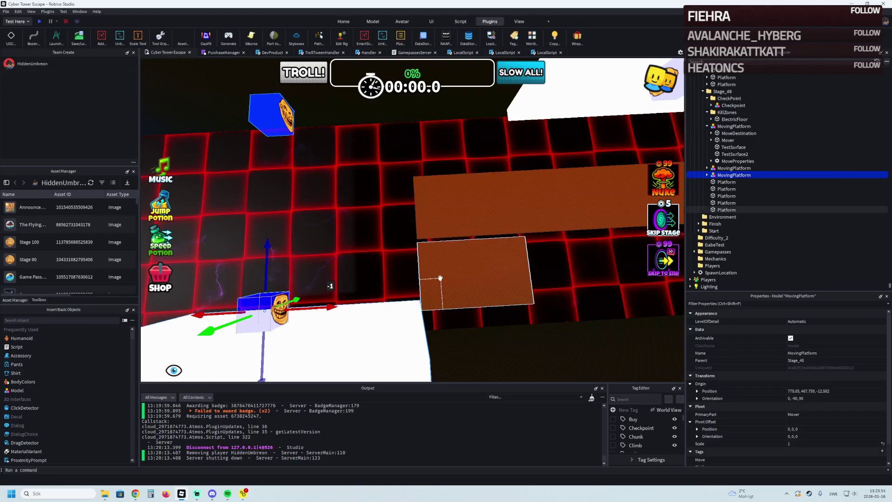
left_click_drag(435, 216, 274, 222)
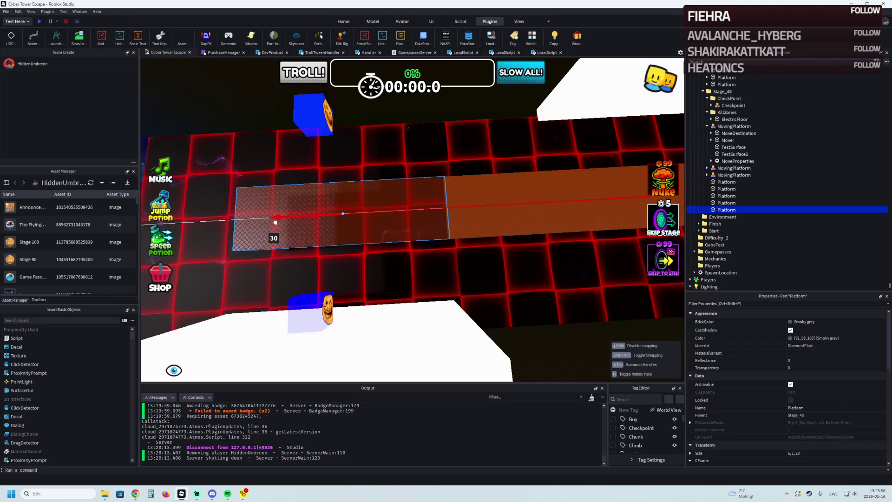
scroll(274, 222, "up", 3)
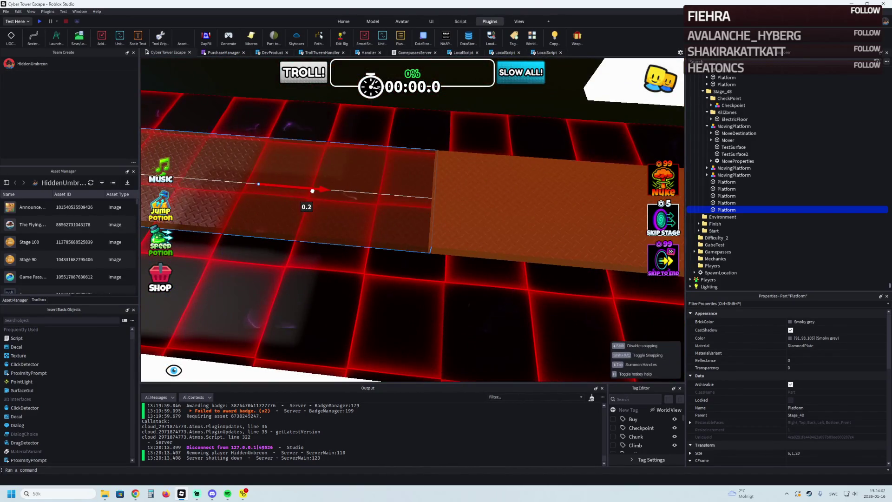
Step: Stretch the Stage_48 path platform to about 25 studs long with the Scale tool
left_click(300, 292)
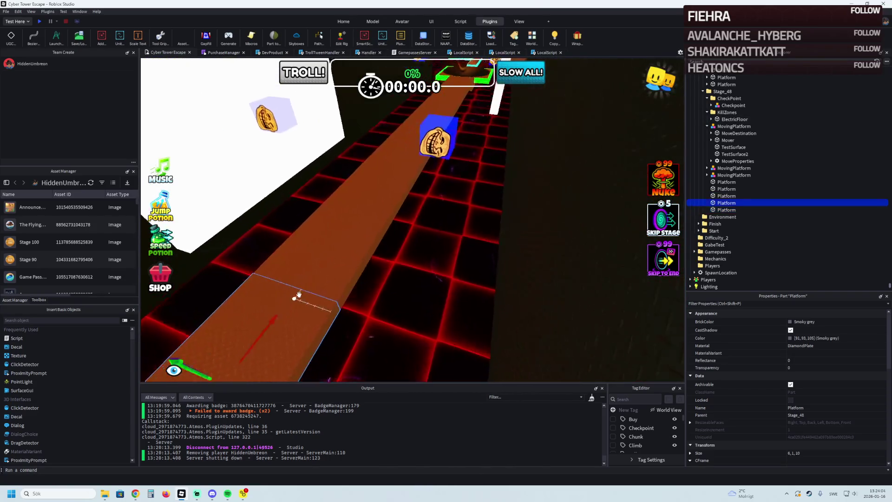
key("f")
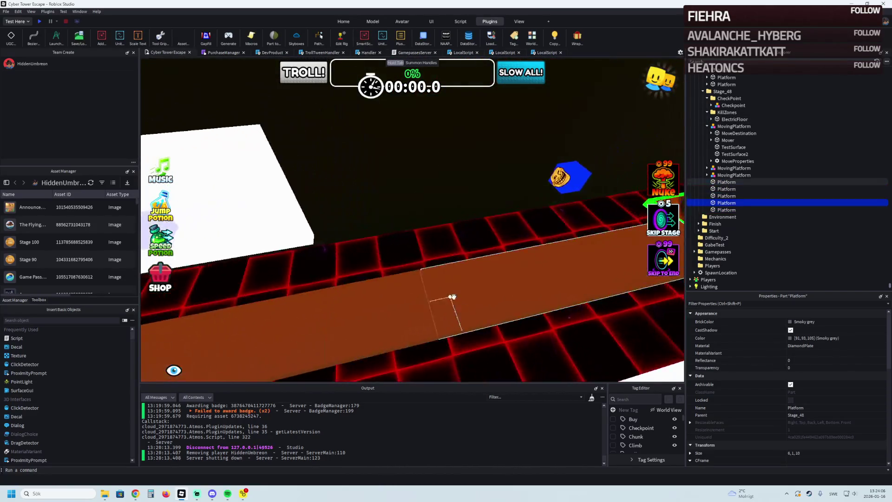
scroll(417, 247, "up", 2)
scroll(419, 269, "up", 2)
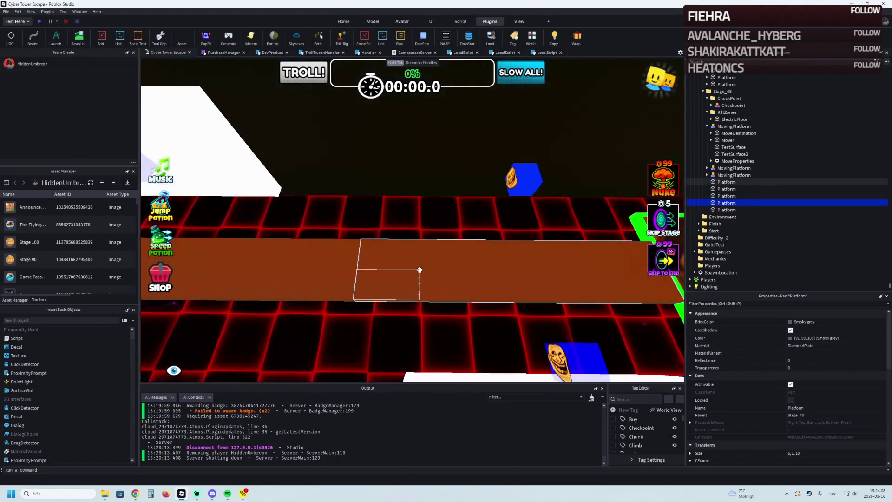
scroll(396, 276, "up", 2)
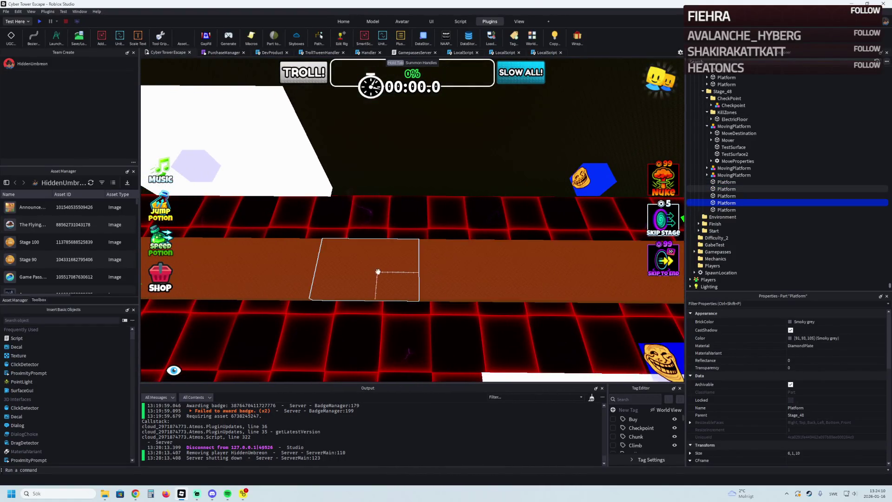
left_click(383, 272)
key("d")
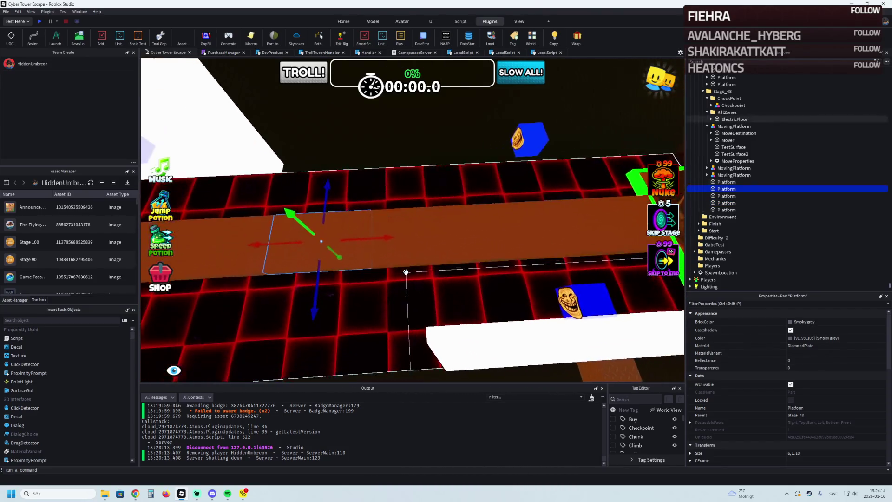
key("d")
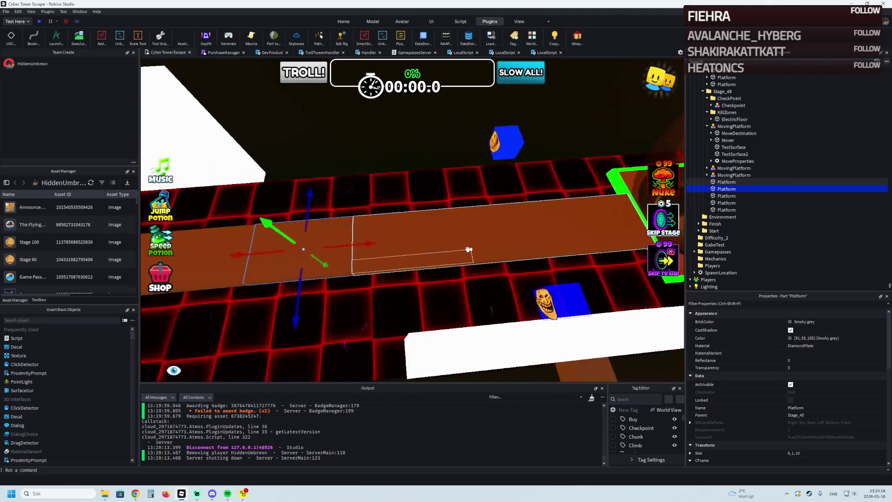
key("a")
key("d")
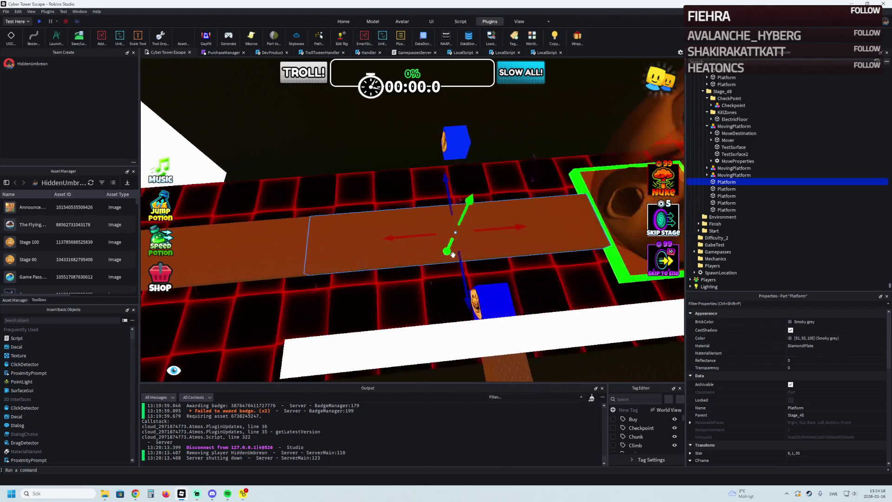
key("ctrl+3")
left_click_drag(335, 249, 332, 246)
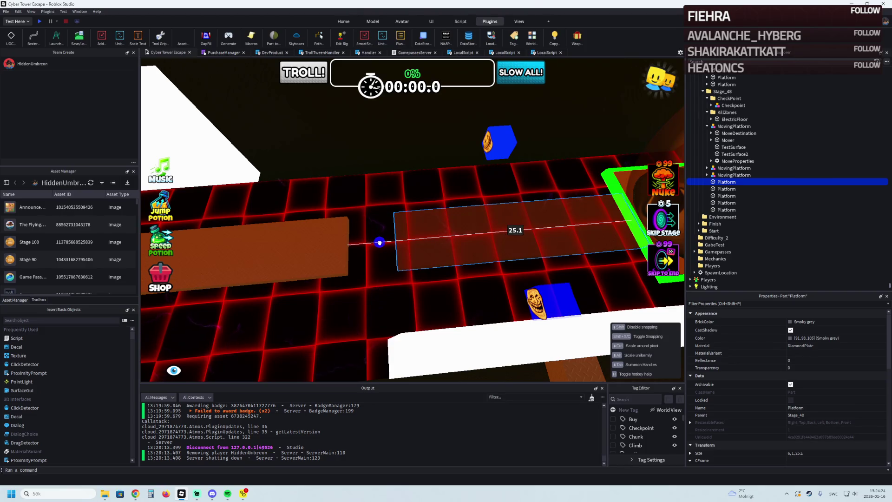
left_click_drag(380, 242, 394, 343)
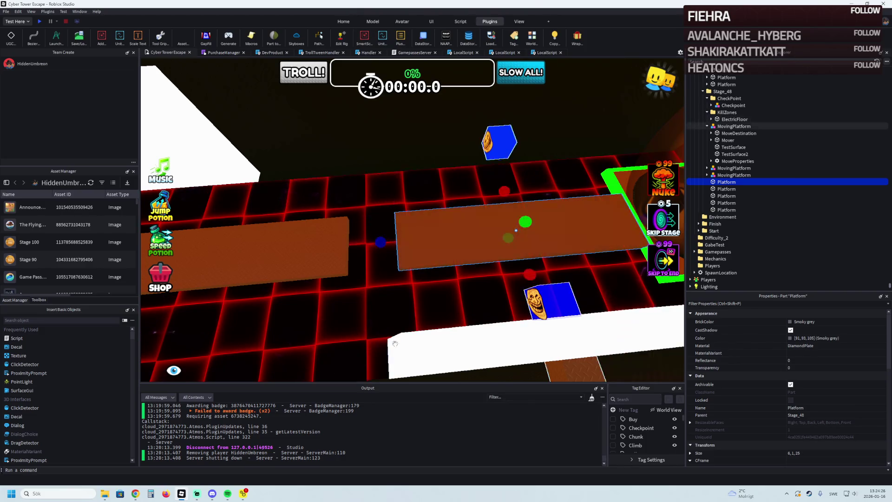
Step: Shift the moving platforms and orange floor plates together about 5 studs along the path
mouse_move(562, 339)
left_mouse_down()
mouse_move(507, 245)
mouse_move(330, 244)
left_mouse_up()
left_click(294, 258)
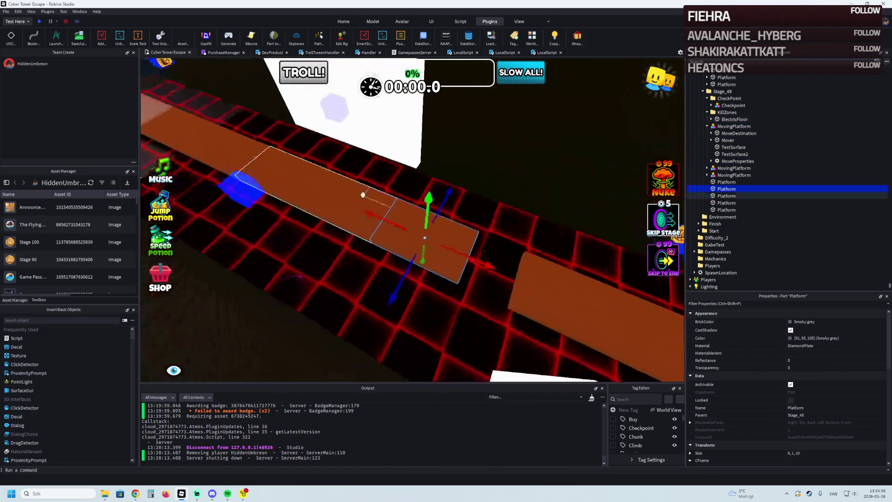
right_click(344, 189)
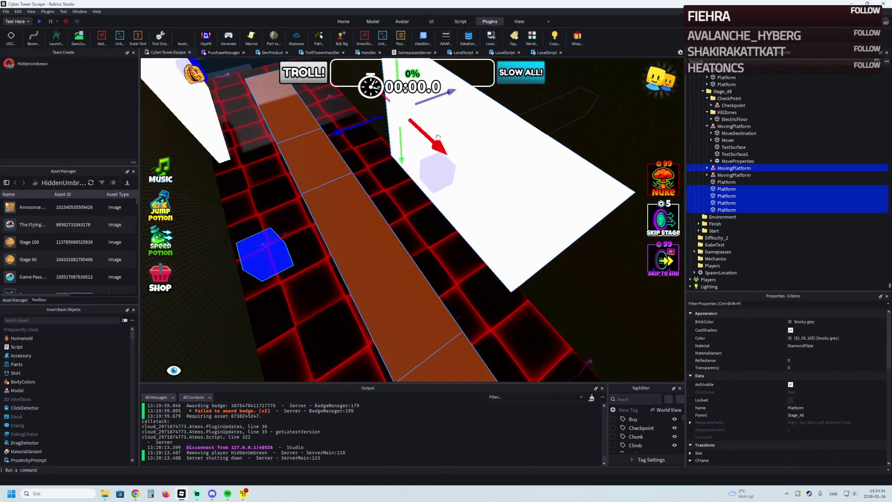
right_click(219, 137)
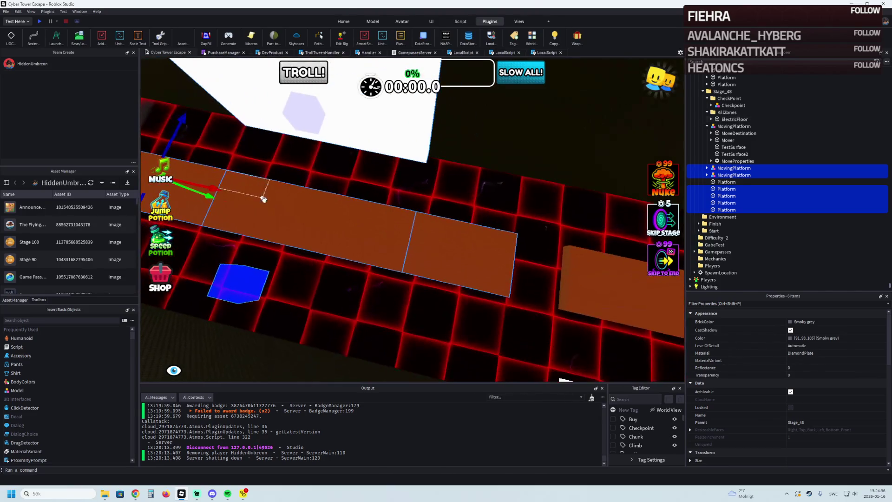
left_click_drag(206, 184, 209, 183)
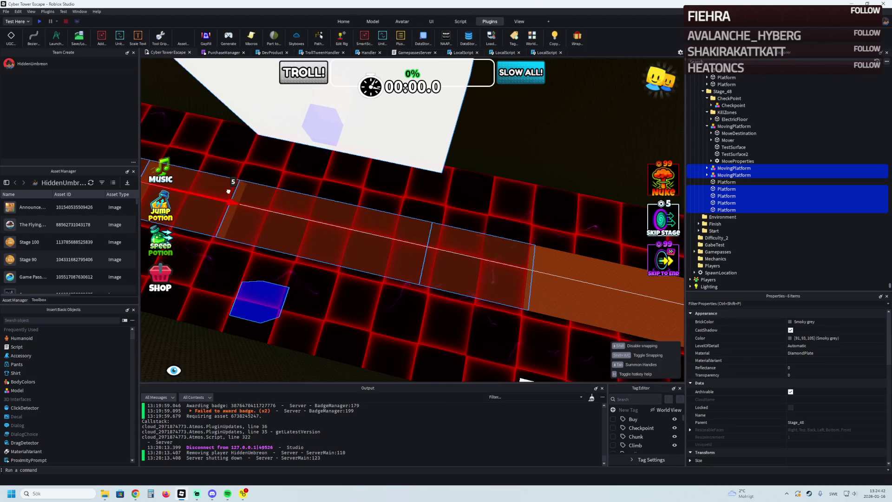
Step: Drop the platform group at about 5 studs, select ElectricFloor and check the orange path
left_click_drag(228, 190, 247, 193)
left_click(370, 173)
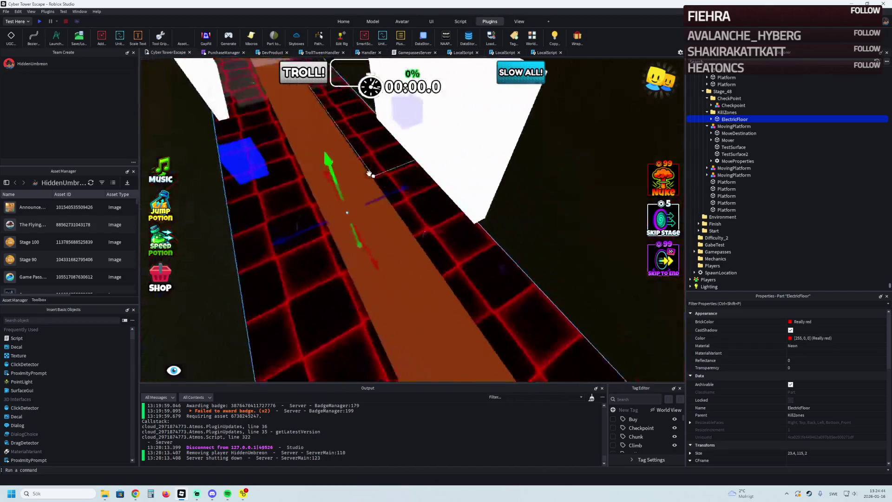
right_click(370, 173)
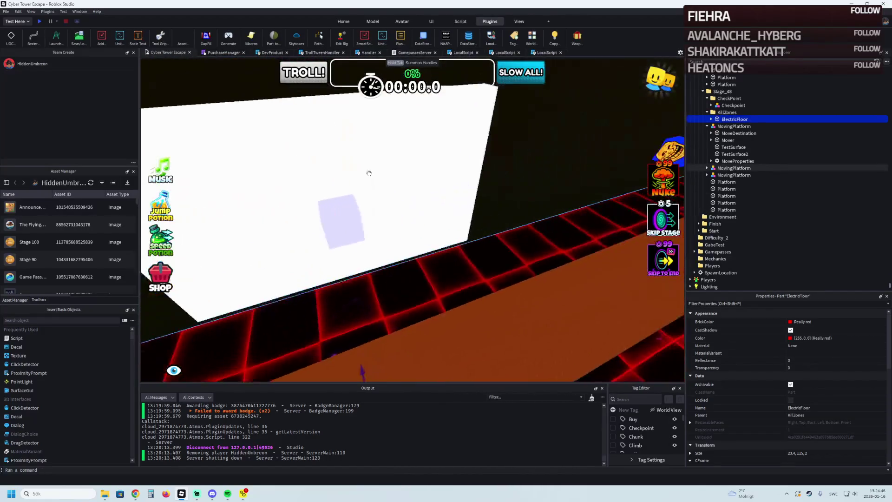
key("s")
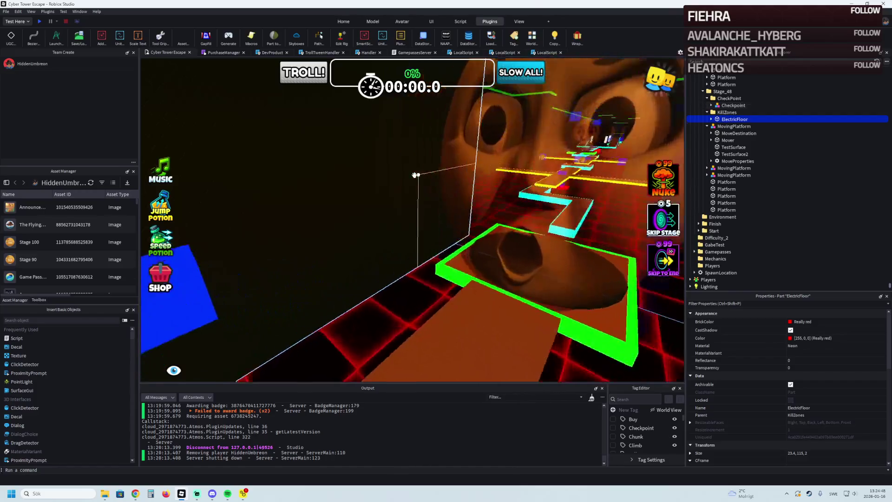
right_click(415, 174)
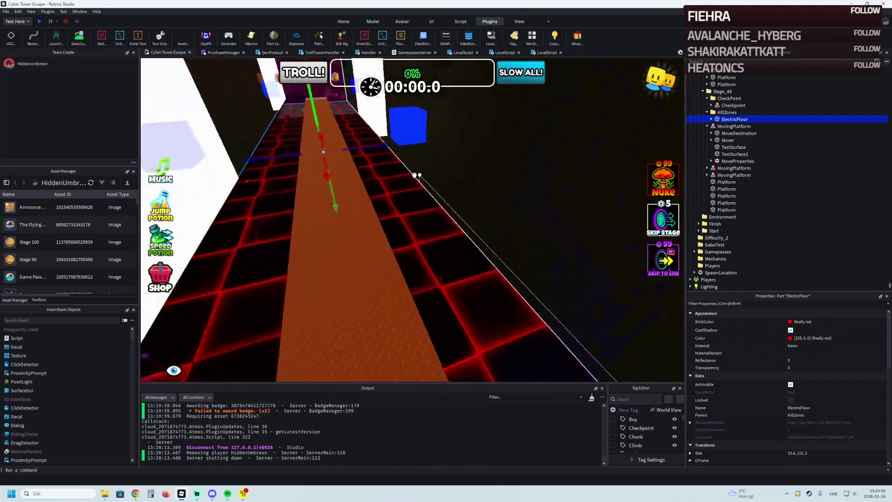
key("s")
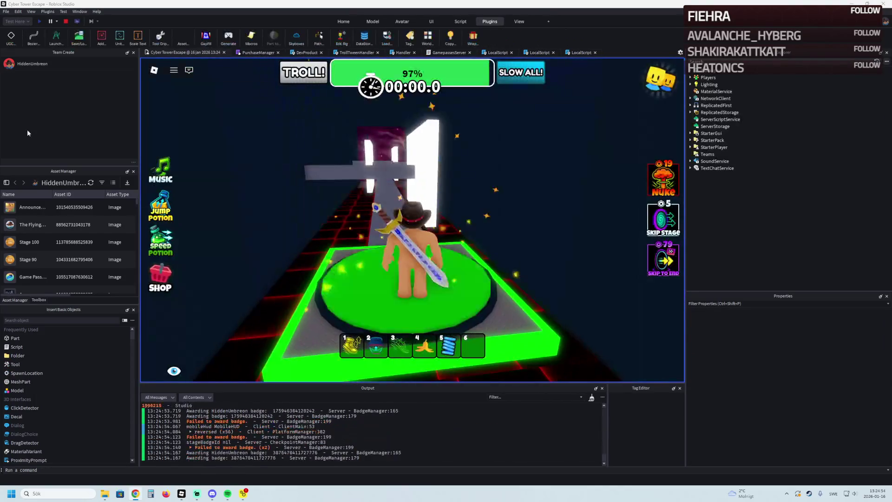
Step: Walk the avatar past the bar obstacle onto the red-grid platform, then stop the playtest
key("w")
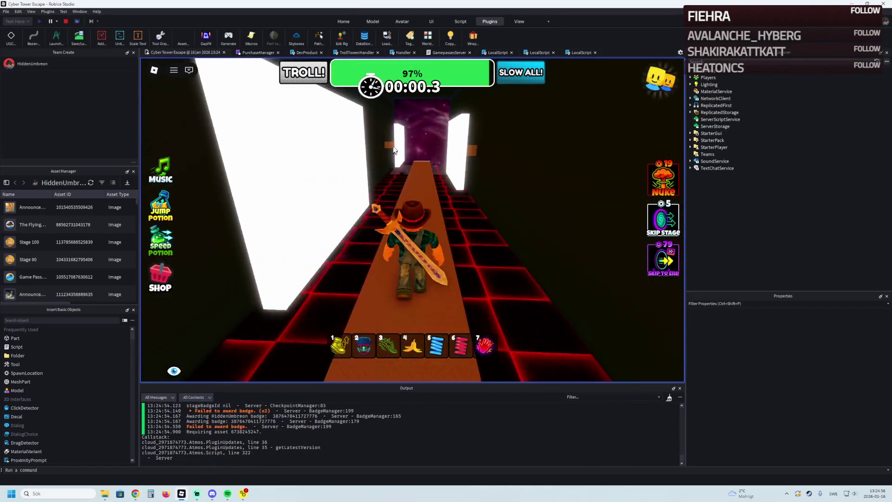
key("w")
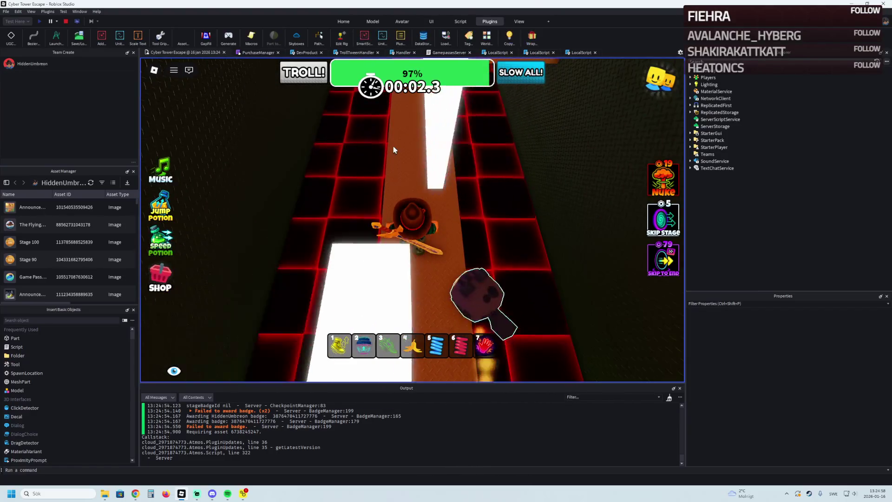
key("w")
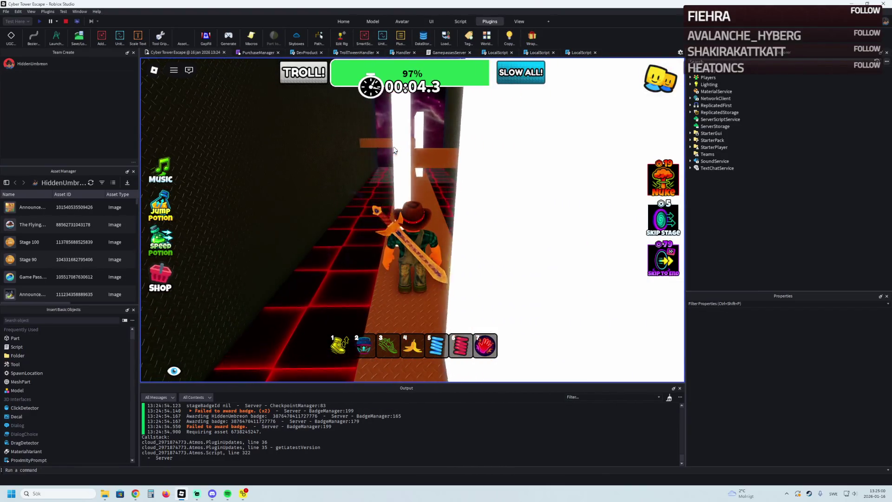
key("w")
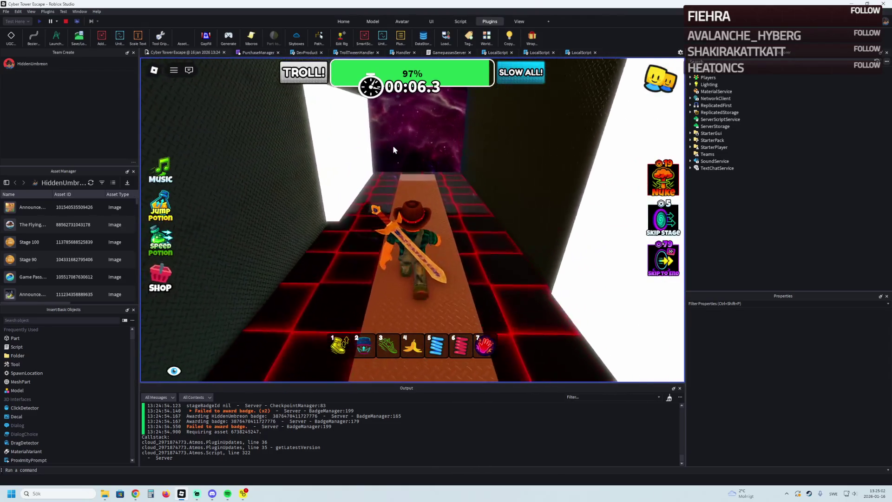
key("w")
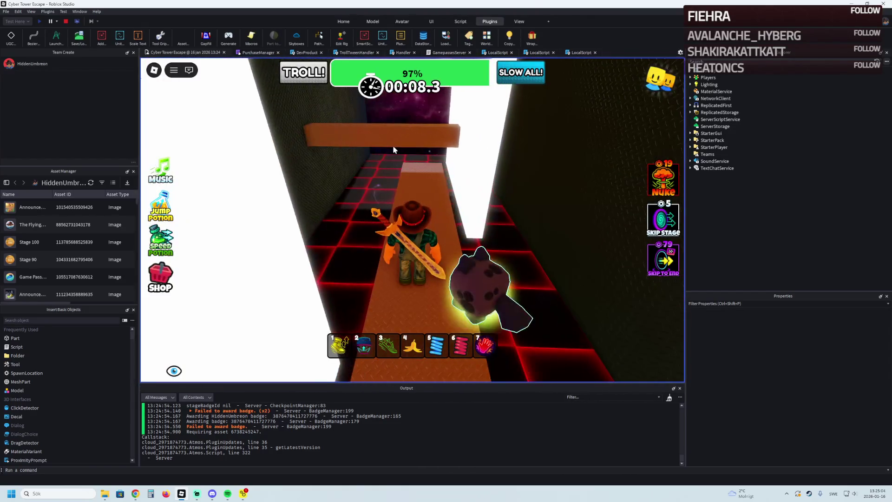
key("w")
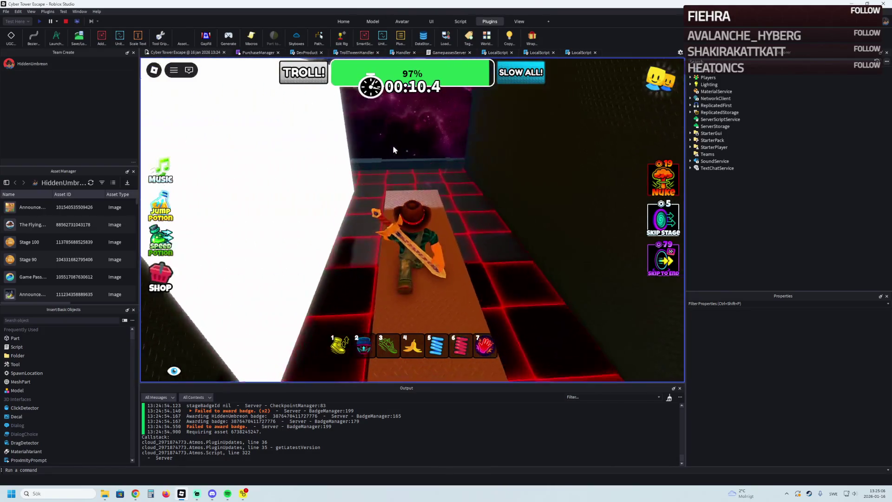
key("w")
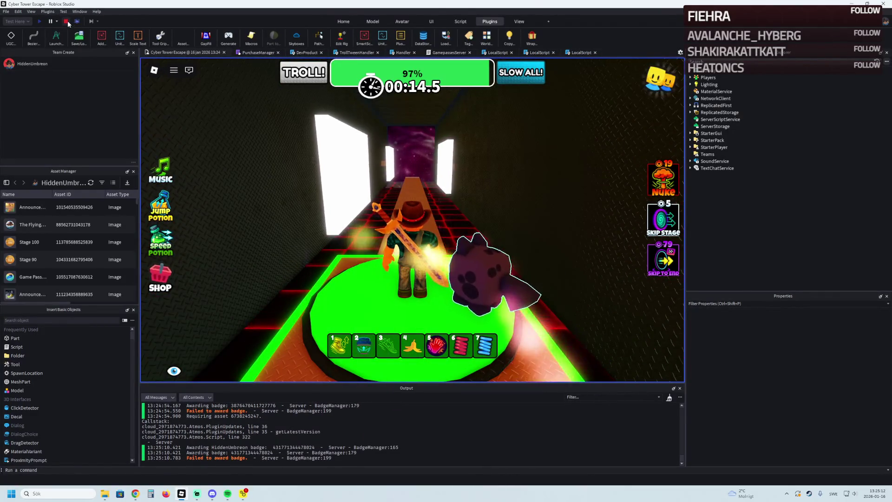
left_click(67, 21)
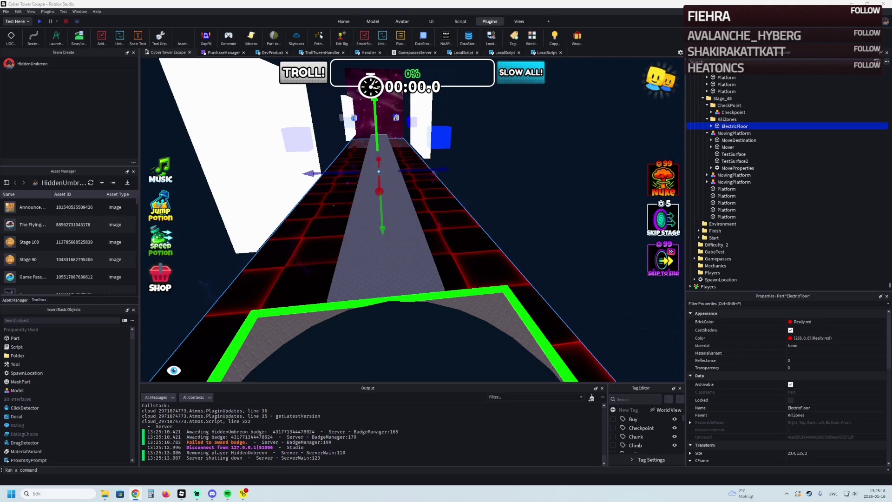
Step: Delete two platforms, stretch the remaining one to about 66 studs and add Wrap trim
mouse_move(232, 180)
left_mouse_down()
mouse_move(418, 208)
mouse_move(387, 203)
mouse_move(408, 224)
mouse_move(548, 260)
mouse_move(420, 246)
mouse_move(396, 151)
left_mouse_up()
key("Delete")
key("Delete")
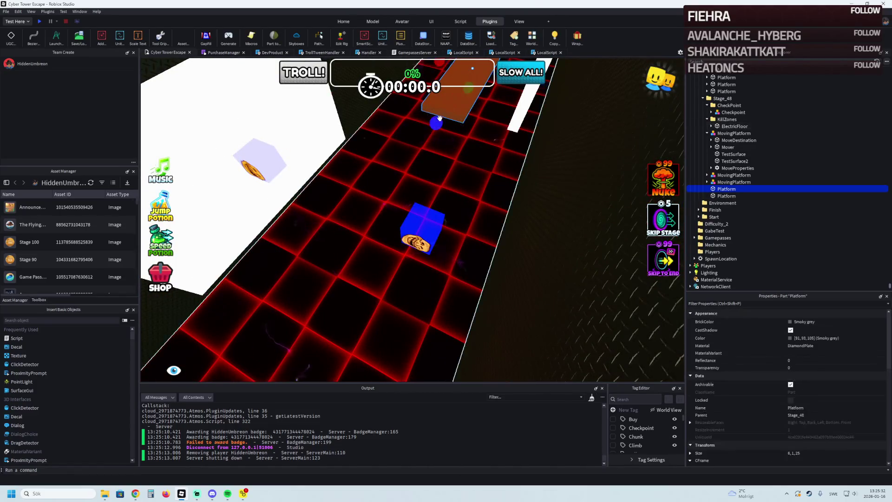
left_click_drag(439, 119, 381, 129)
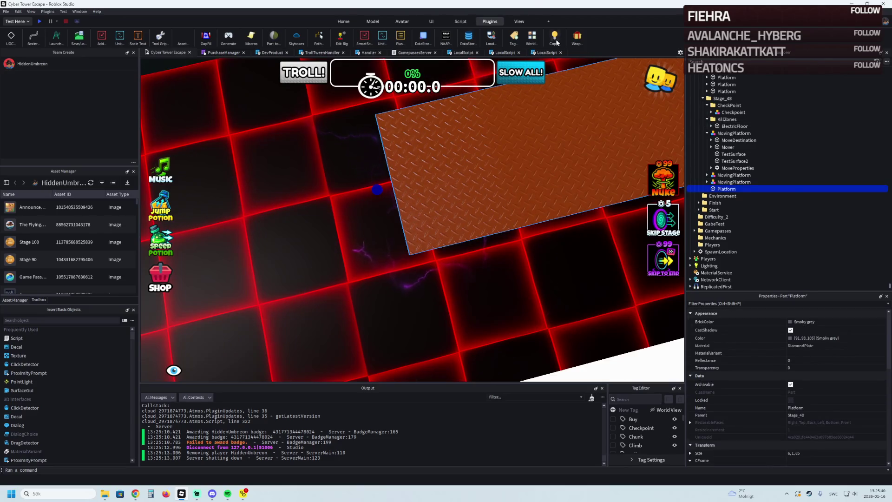
left_click(577, 36)
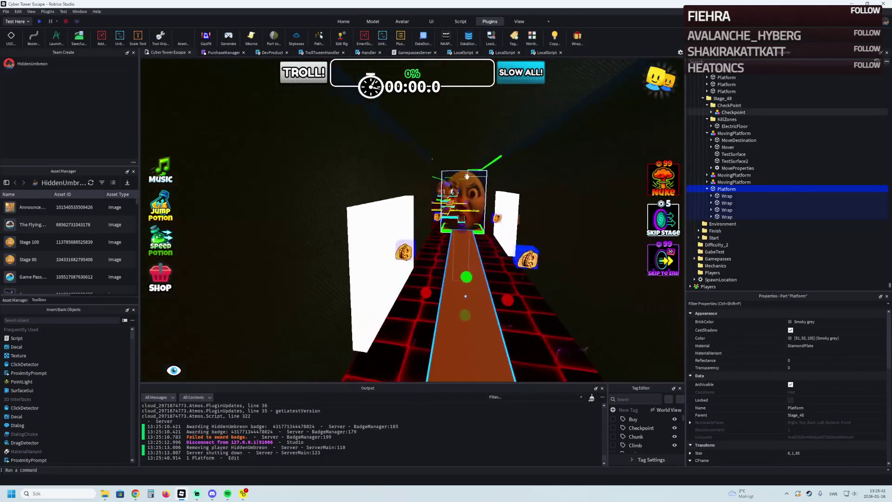
Step: Review the Floor part of another stage and start a new playtest
key("w")
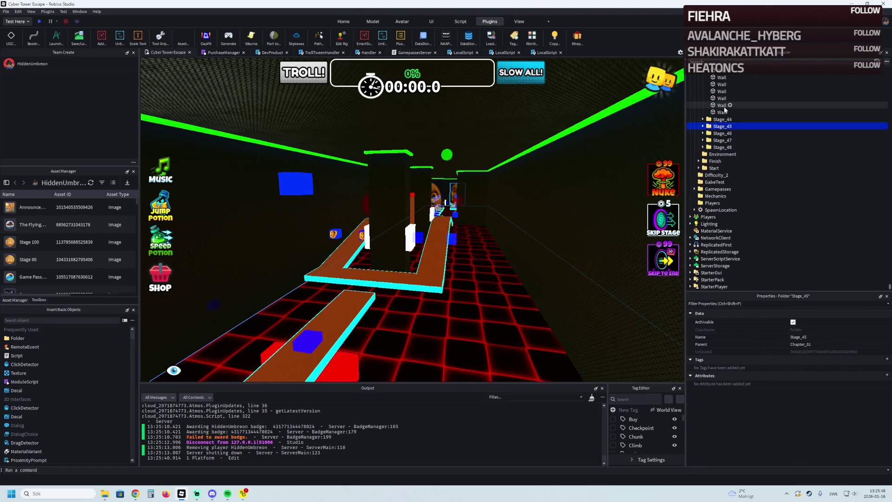
key("f")
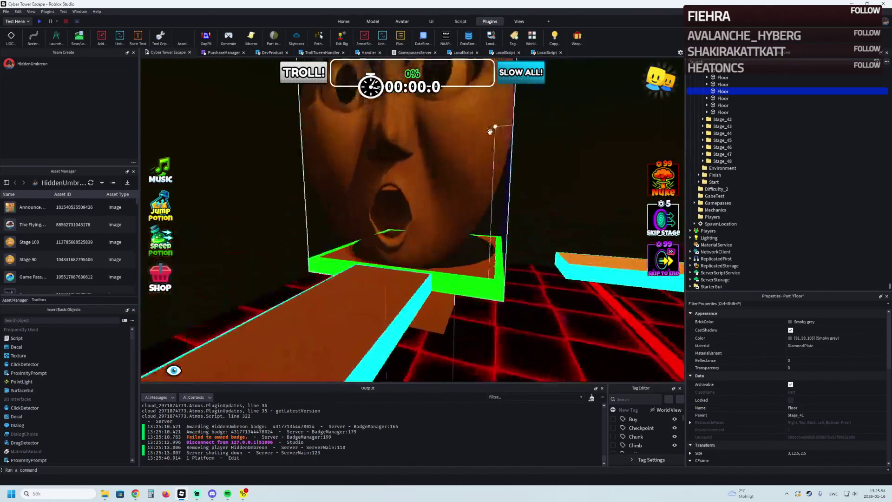
left_click(39, 21)
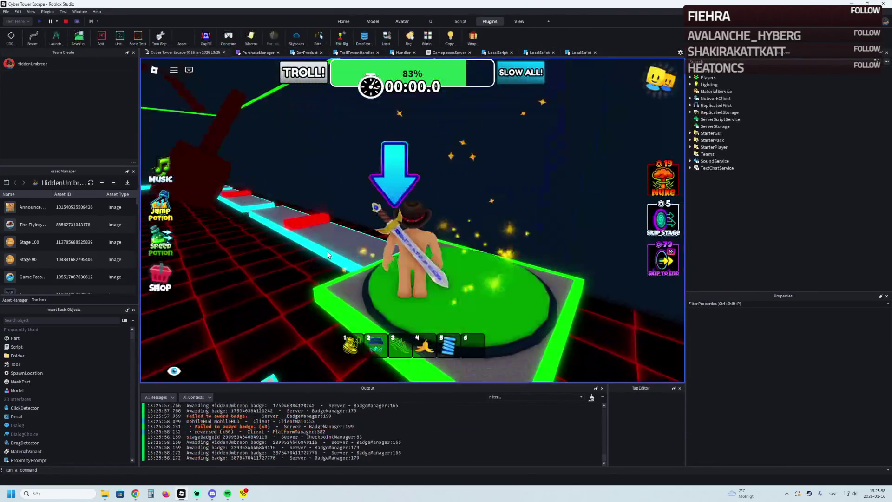
Step: Run the avatar along the narrow orange paths and red blocks to the green checkpoint platform
key("w")
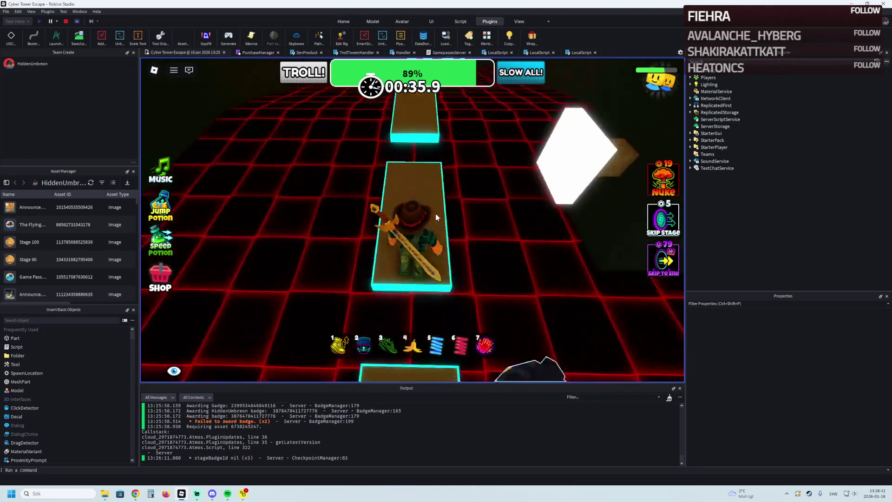
key("7")
key("7")
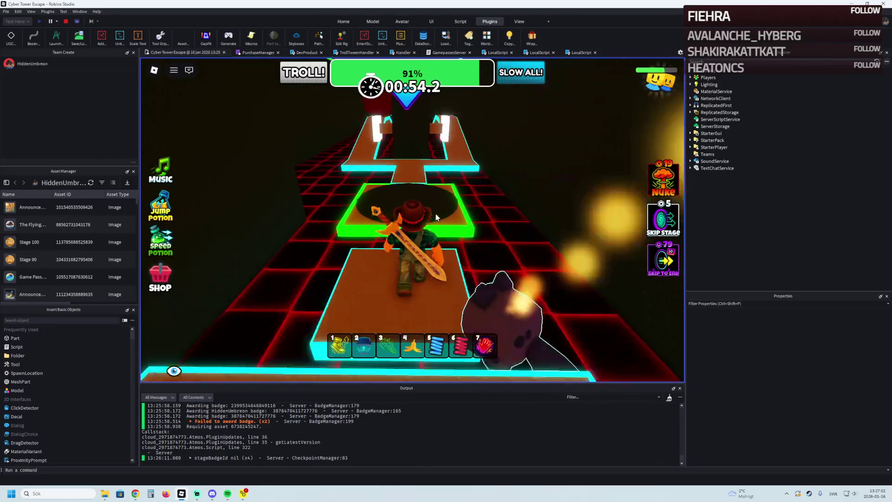
key("d")
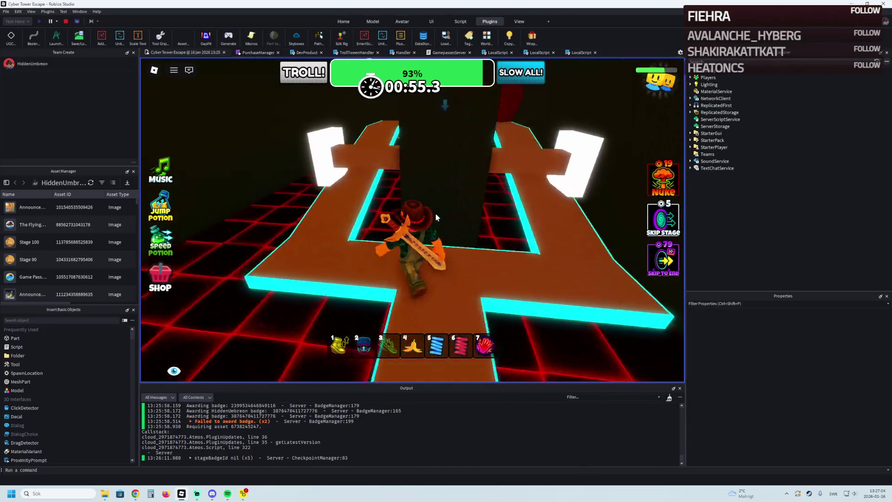
key("w")
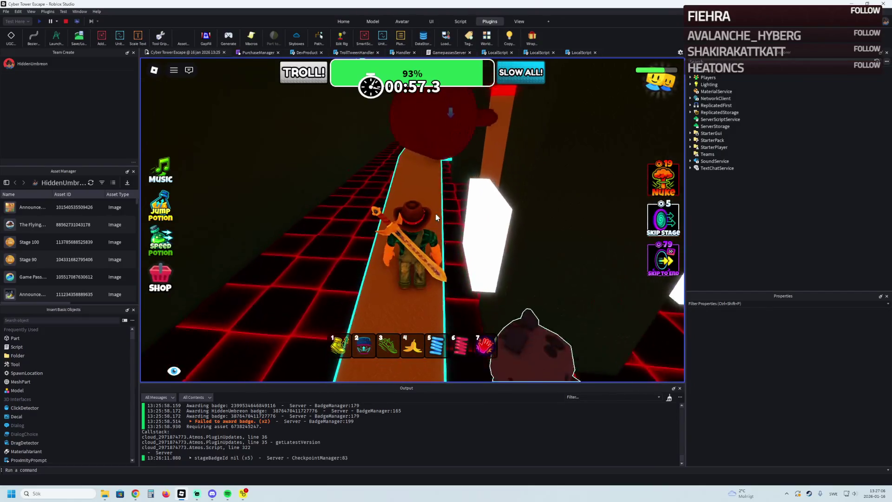
key("w")
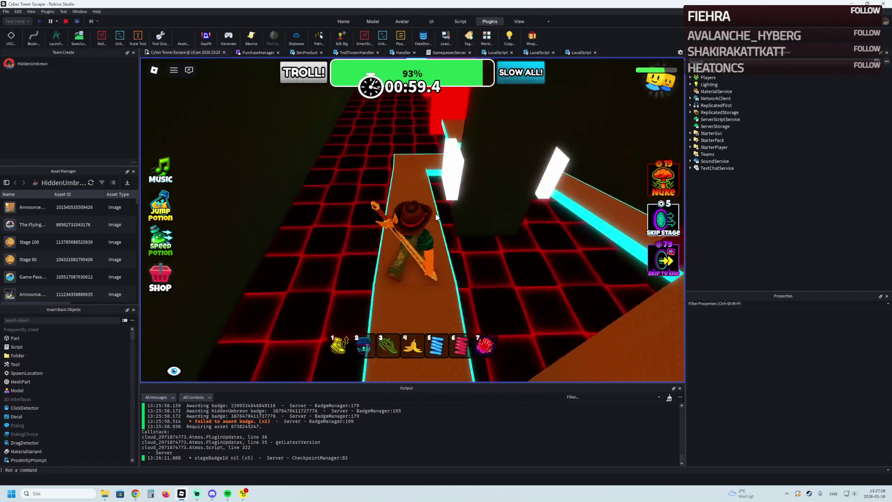
key("a")
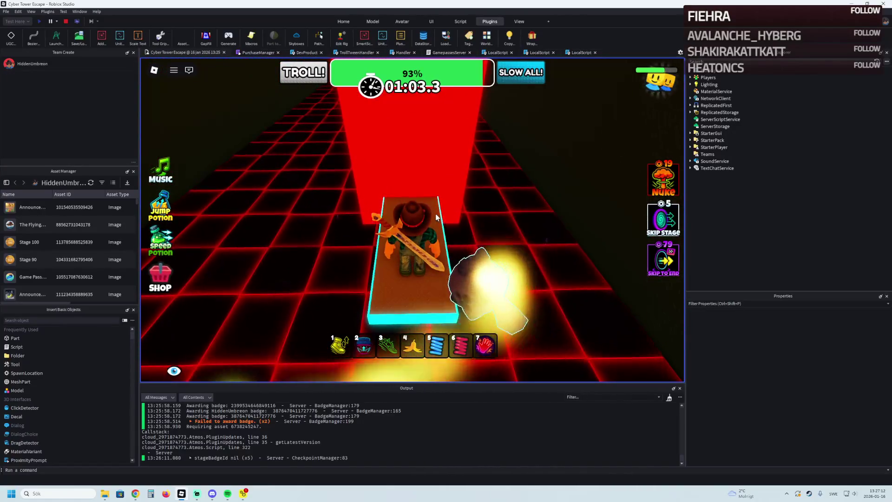
key("w")
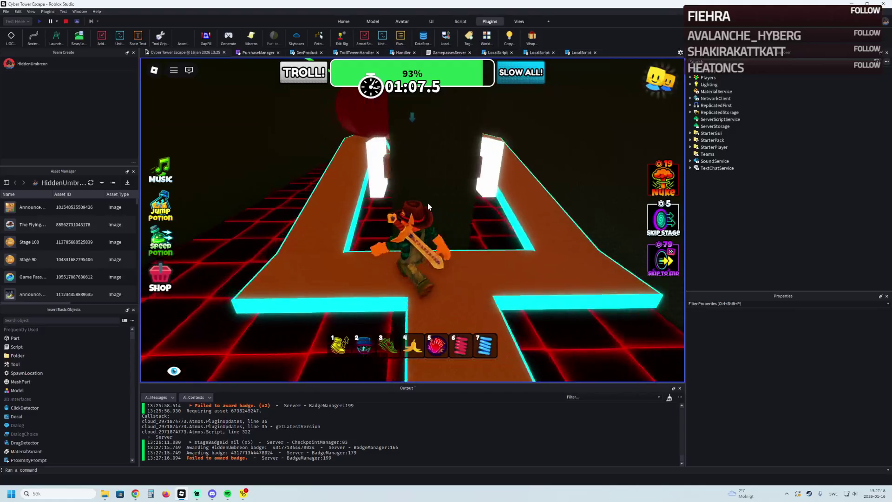
key("a")
key("w")
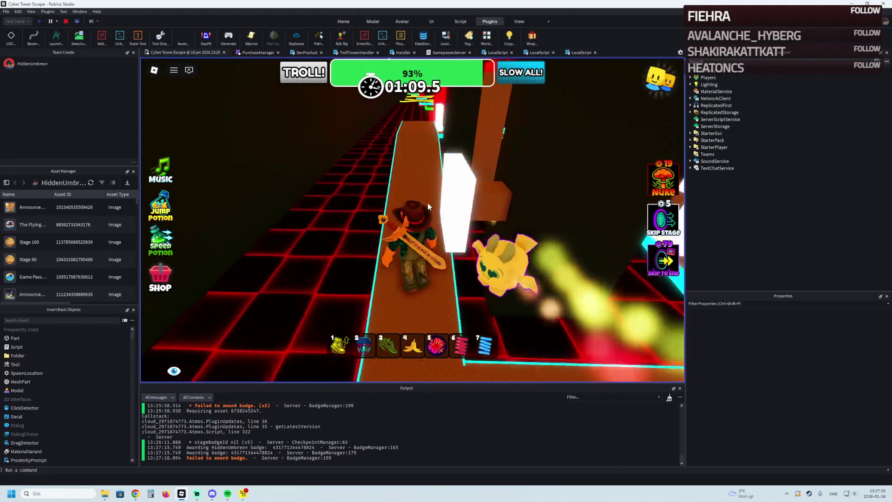
key("w")
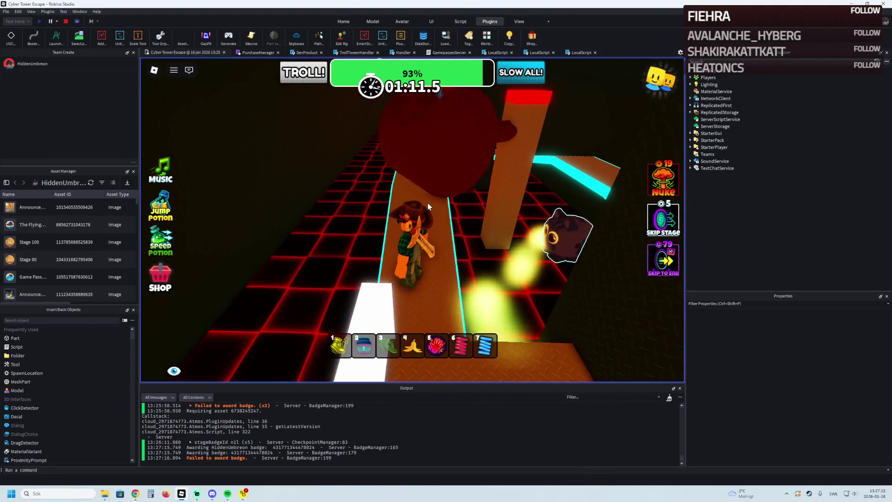
key("w")
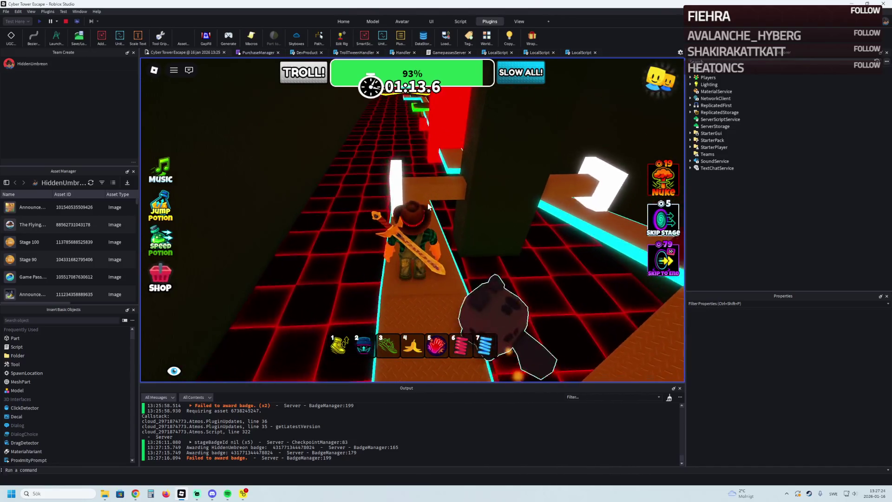
key("w")
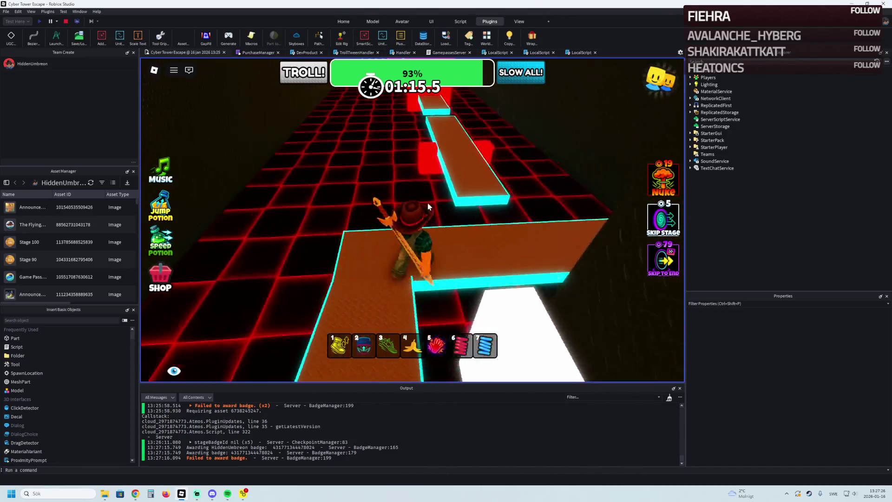
key("w")
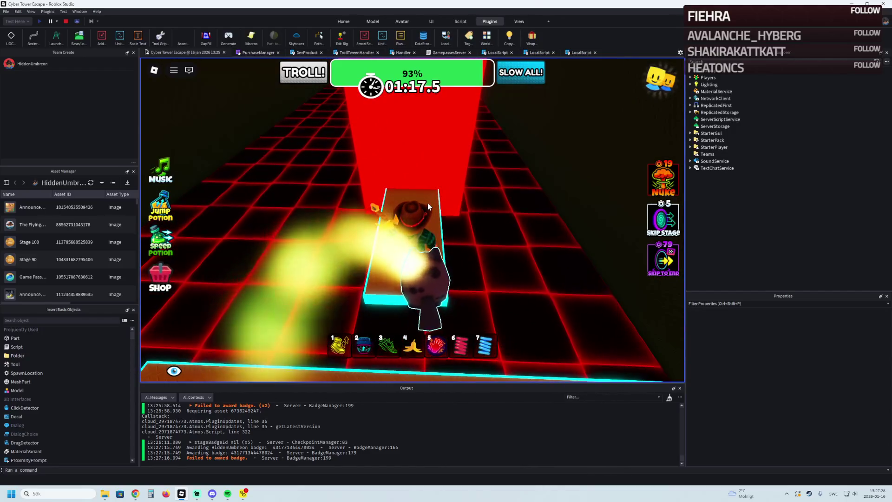
key("w")
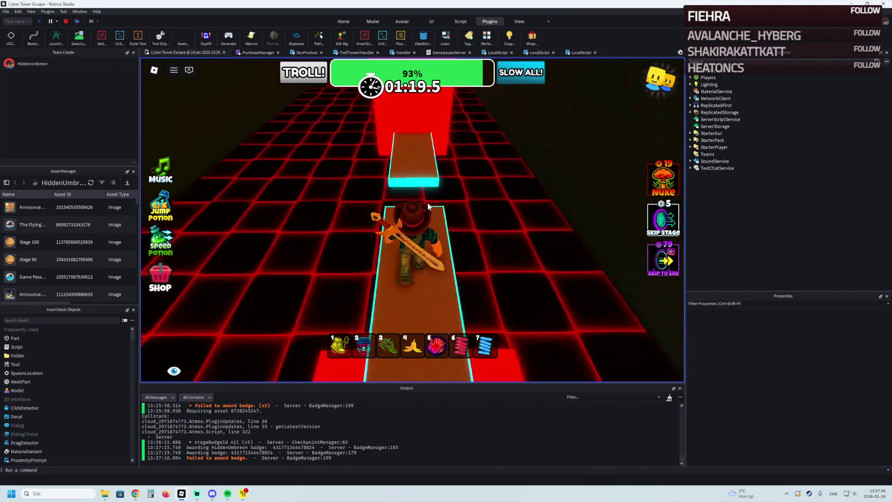
key("w")
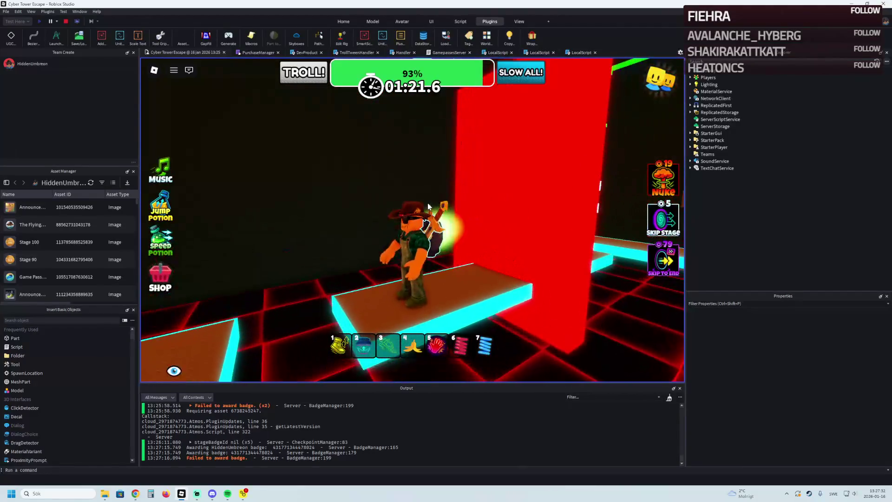
key("w")
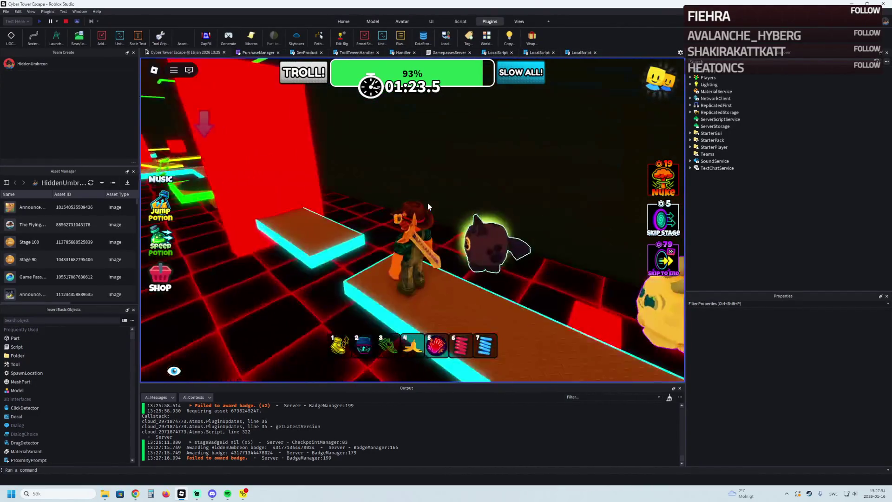
key("w")
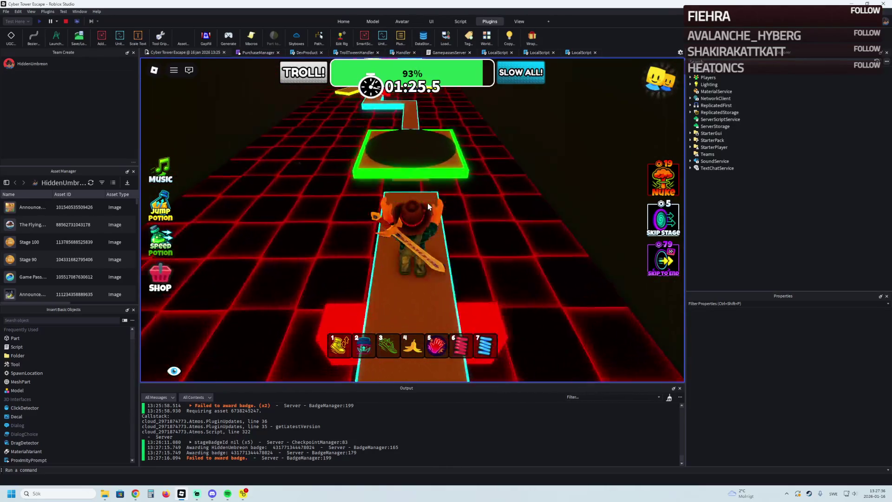
Step: Cross the yellow cross and cyan zigzag path to touch the next green checkpoint
key("w")
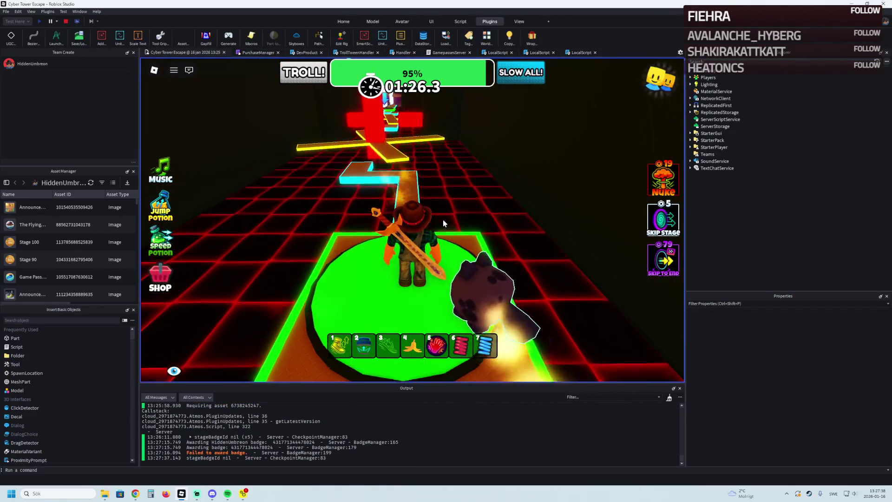
key("w")
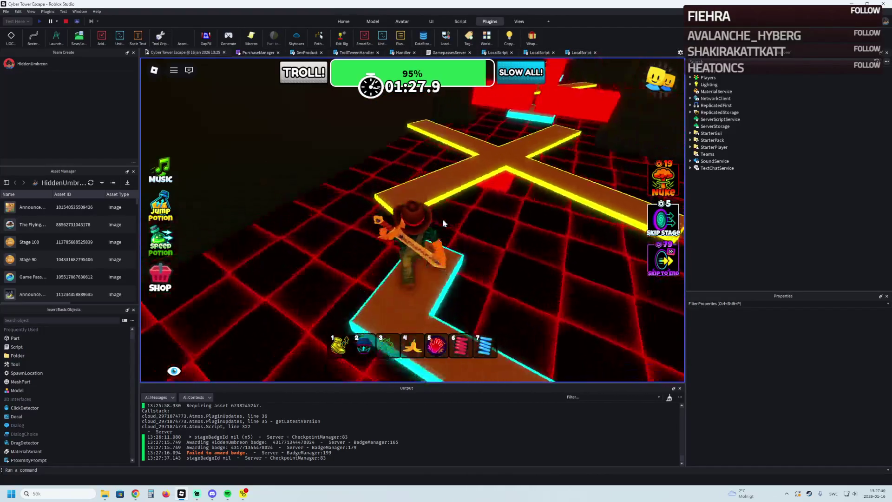
key("w")
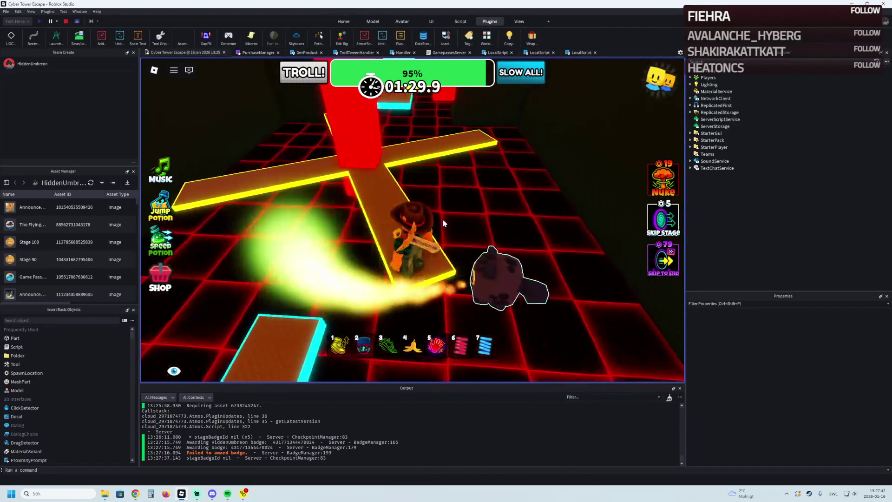
key("s")
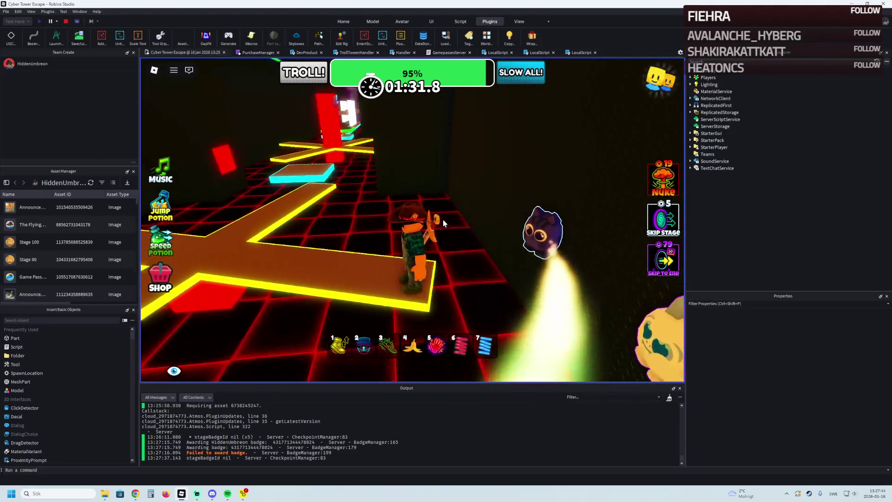
key("w")
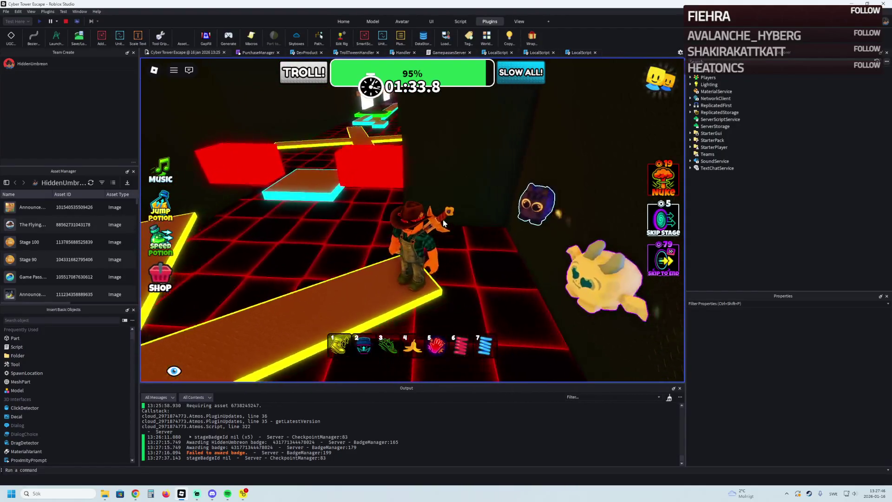
key("w")
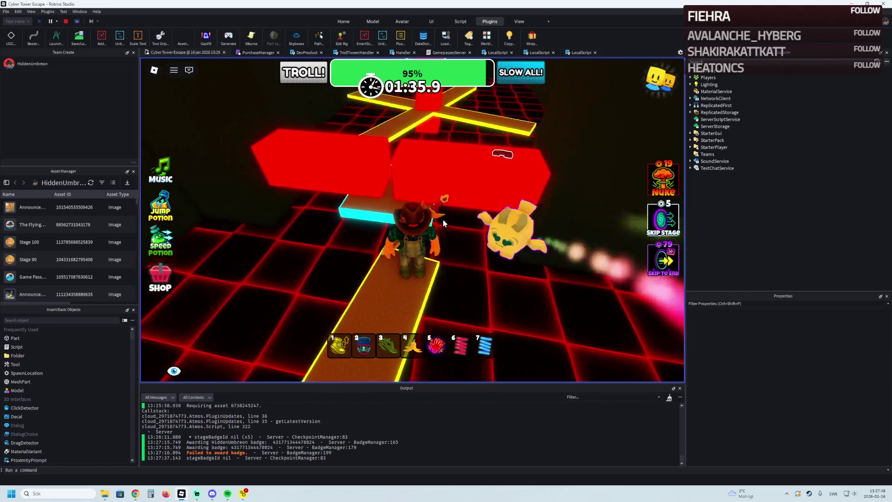
key("w")
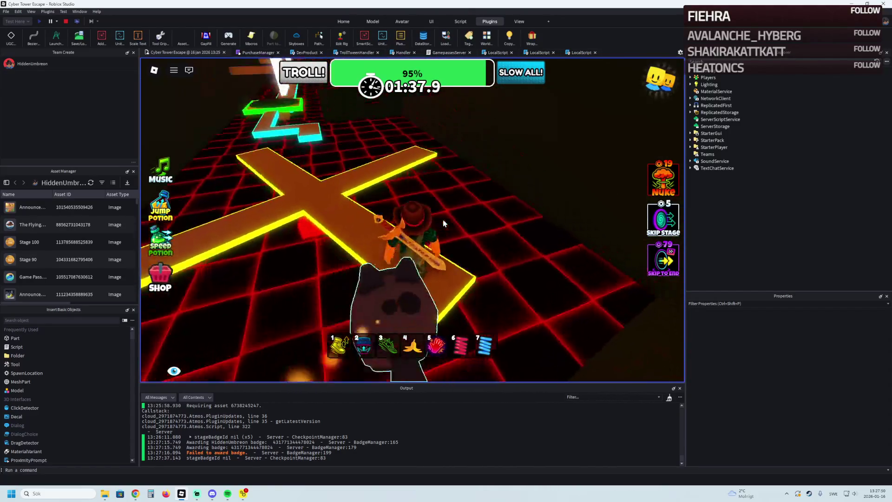
key("w")
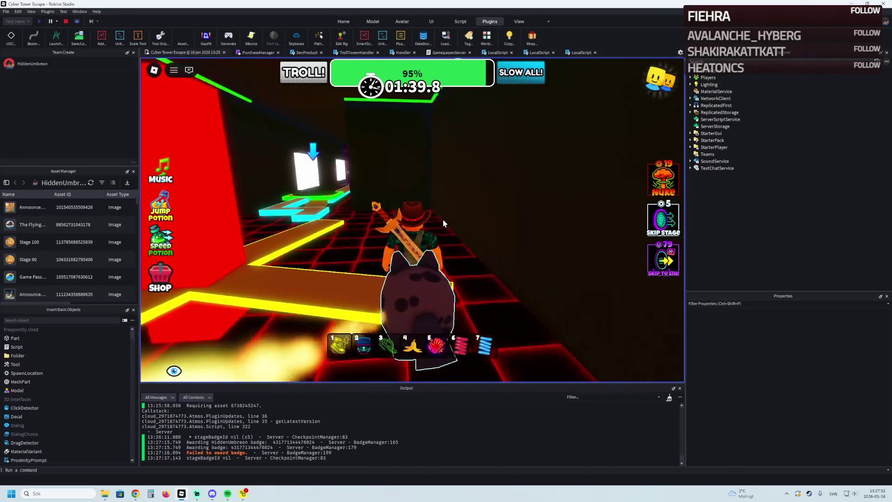
key("a")
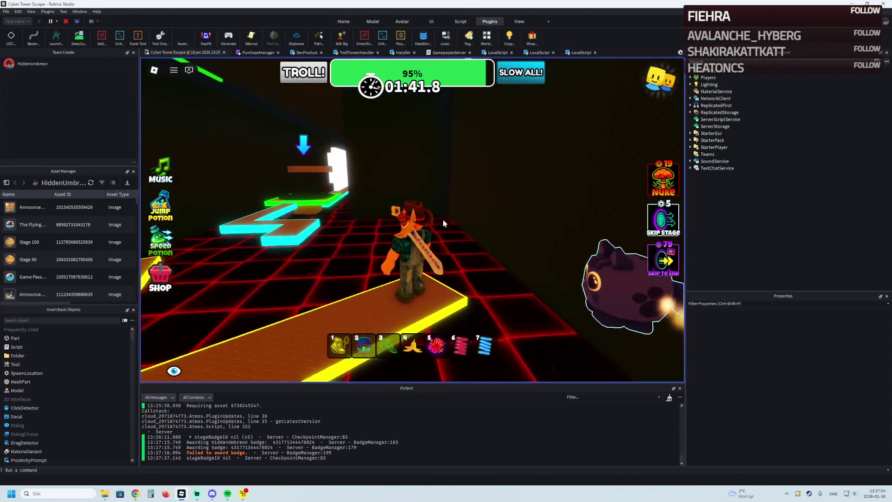
key("w")
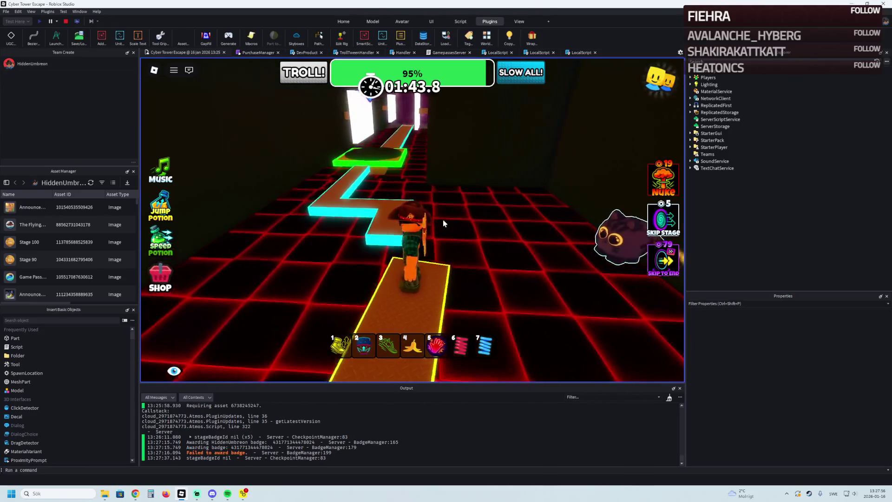
key("w")
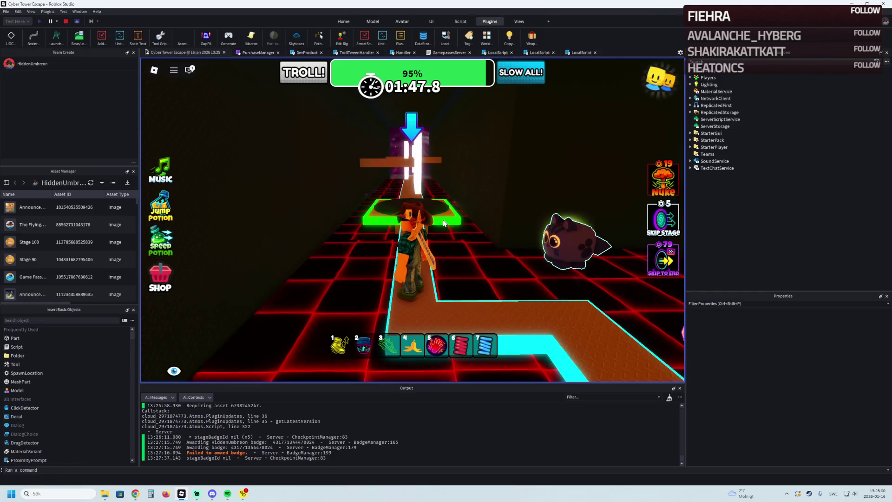
key("w")
key("w")
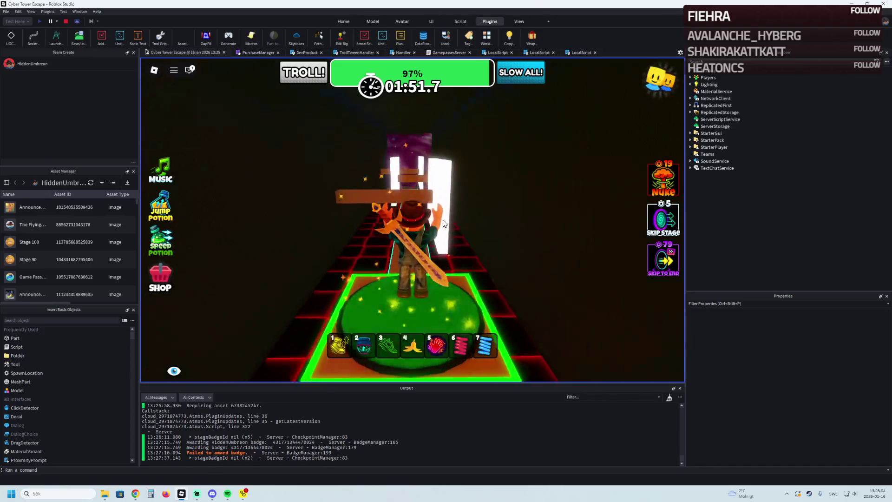
key("w")
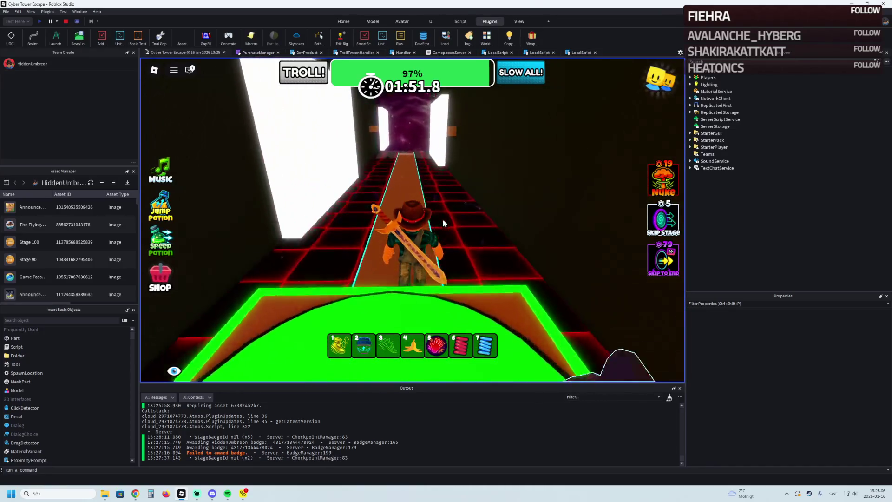
Step: Head toward the purple portal into the next stage at 97%, then stop the playtest
key("a")
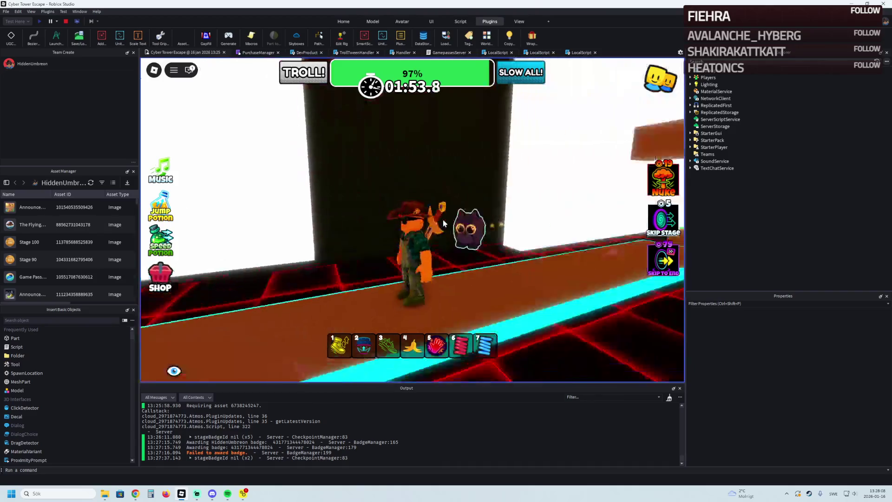
key("w")
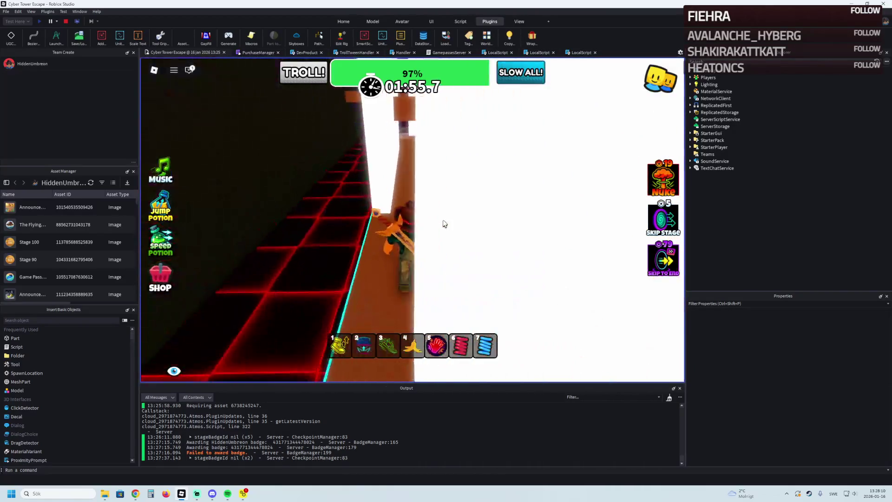
key("w")
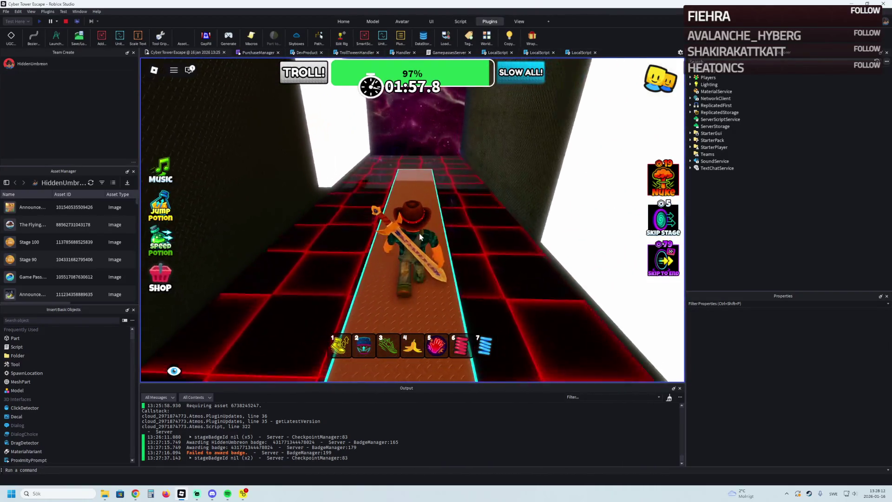
key("w")
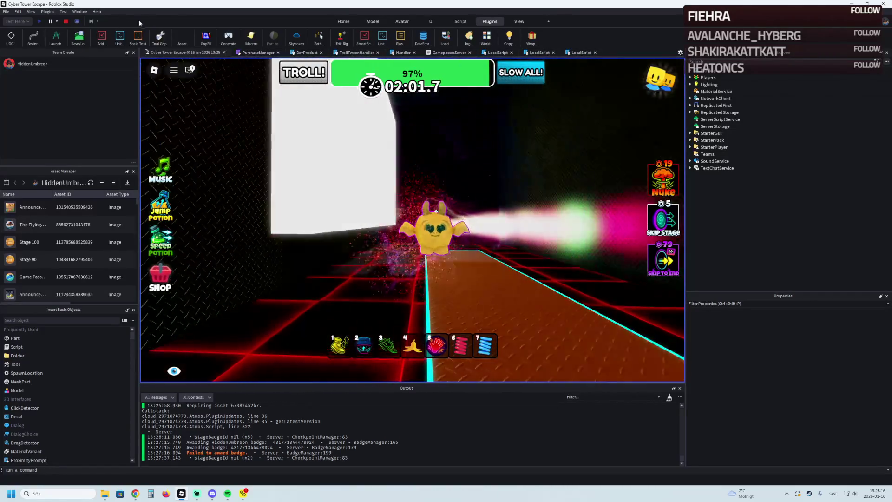
left_click(65, 21)
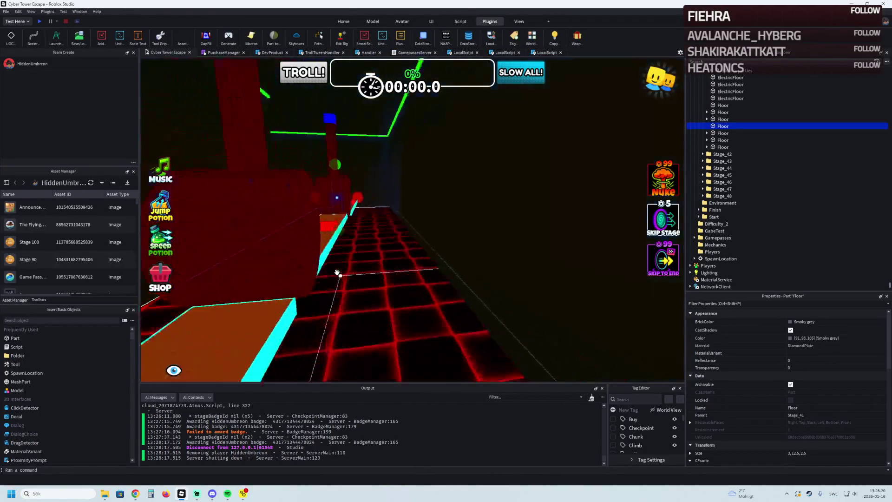
Step: Inspect the stage 48 checkpoint and brown platform, flying the camera along them
left_click(702, 196)
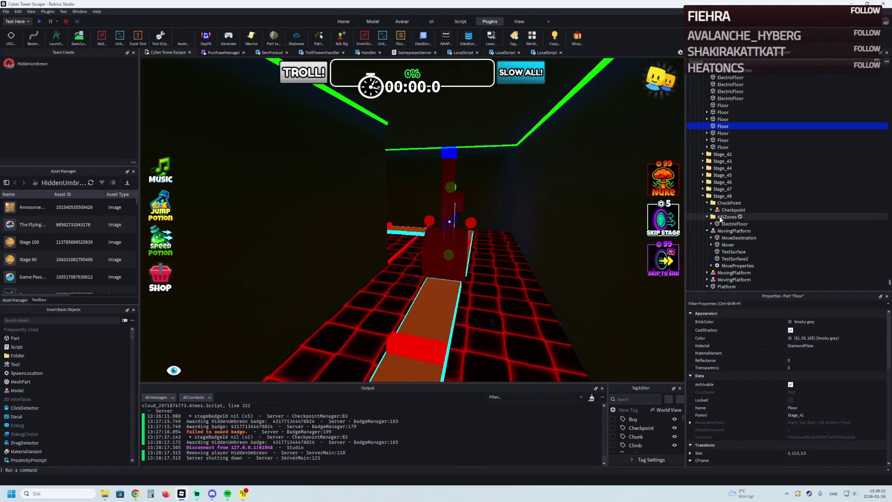
left_click(724, 209)
key("f")
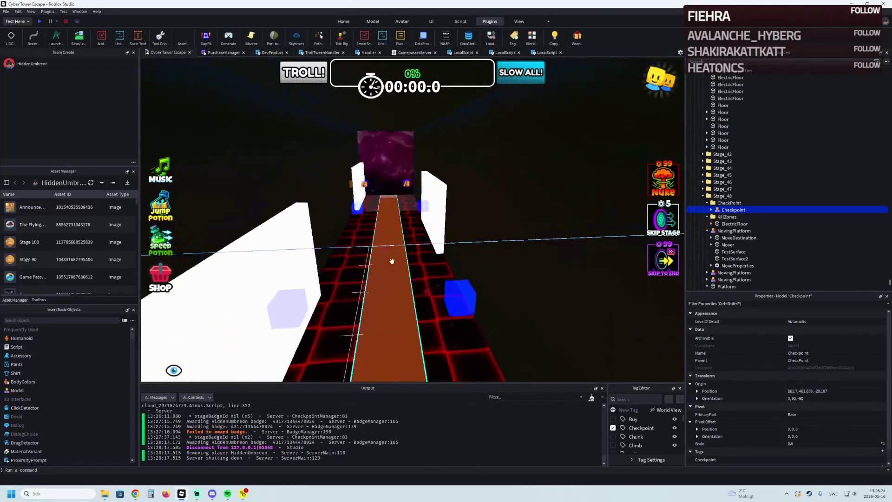
left_click(386, 261)
key("f")
left_click(372, 21)
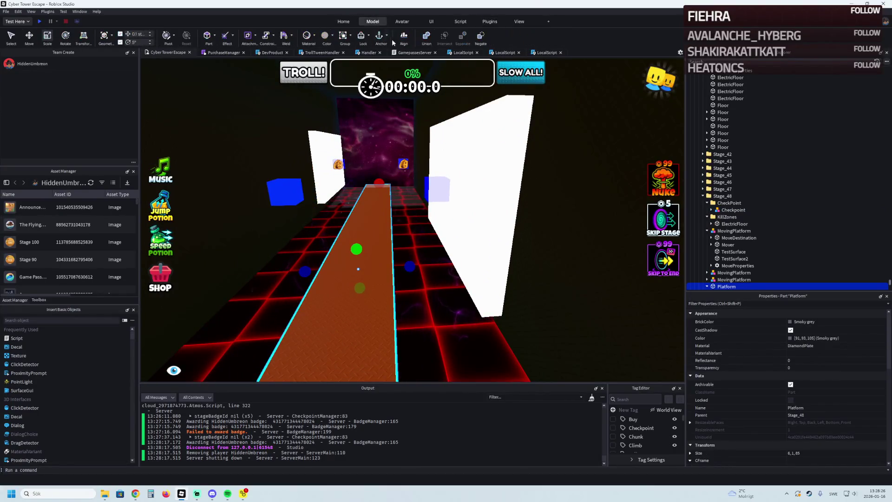
key("w")
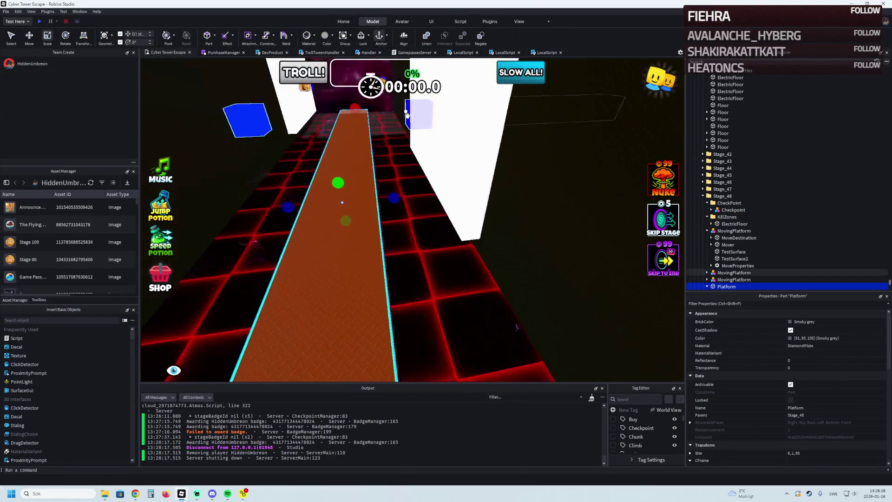
key("w")
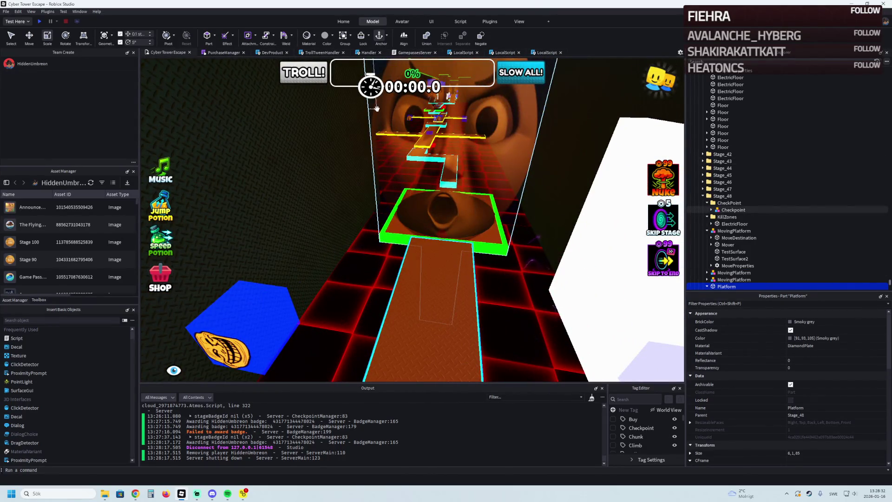
Step: Duplicate Stage_48 as Stage_49 and delete its copied MovingPlatforms and Platform, keeping CheckPoint and KillZones
key("Left")
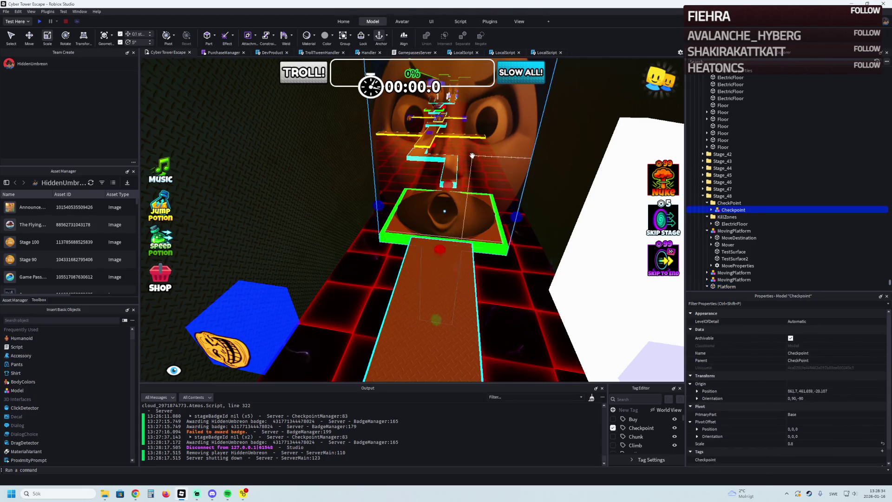
key("Left")
key("Left")
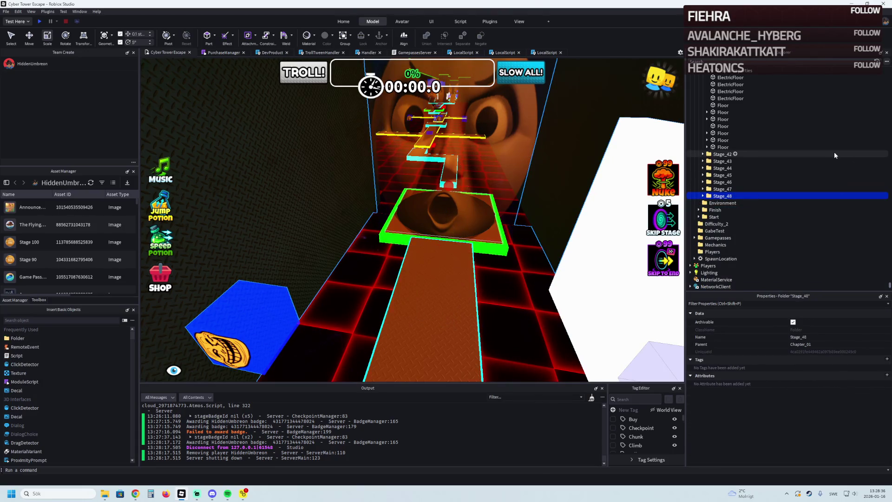
key("ctrl+d")
key("Return")
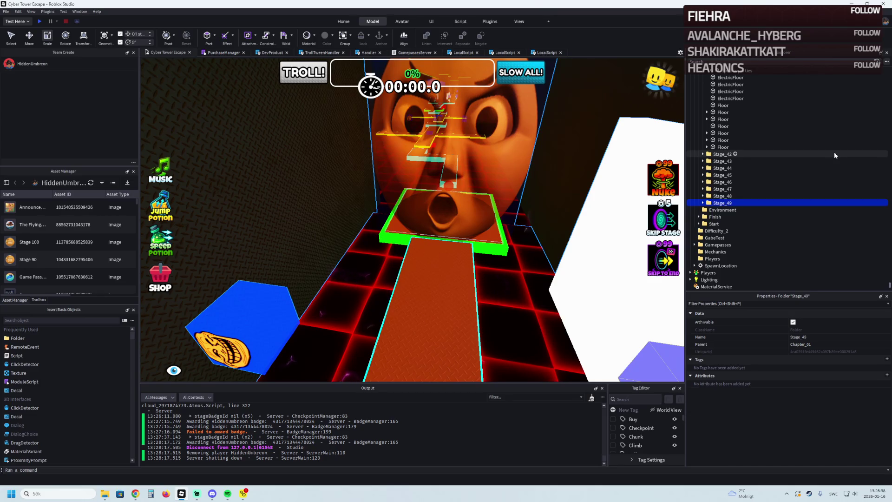
key("Right")
left_click(725, 224)
left_click(725, 245, "shift")
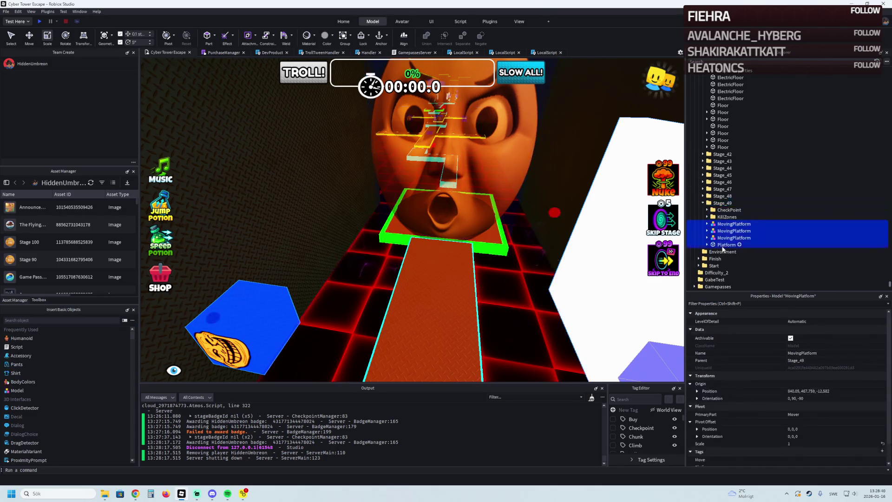
key("Delete")
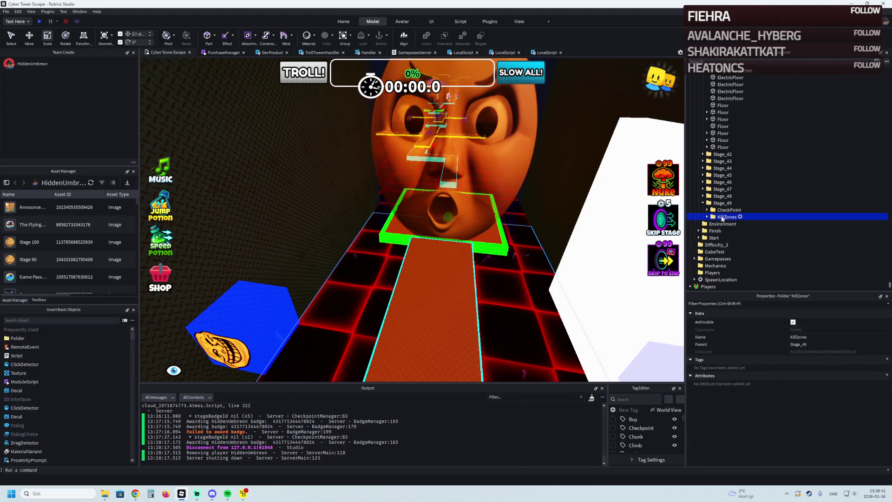
left_click(722, 210)
key("f")
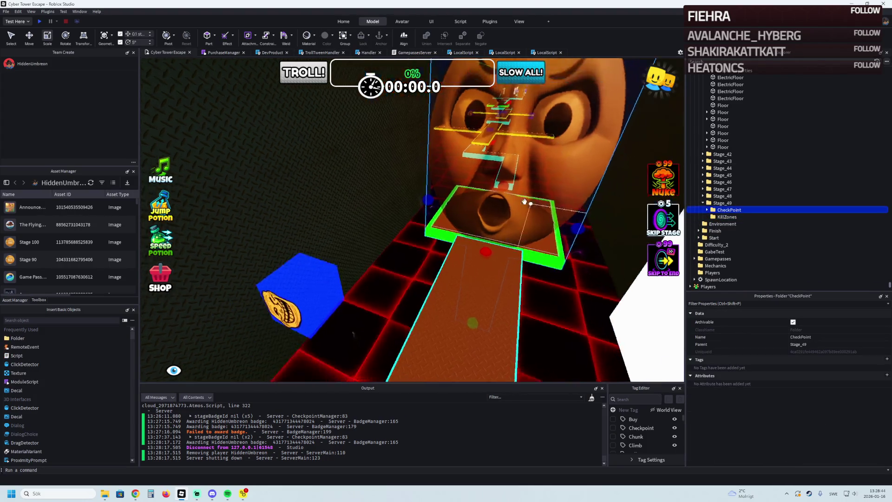
Step: Delete the four Wrap trim parts from the stage 48 platform
mouse_move(527, 291)
left_mouse_down()
mouse_move(439, 313)
mouse_move(520, 320)
mouse_move(627, 279)
left_mouse_up()
left_click(711, 248)
left_click(716, 255)
mouse_move(728, 254)
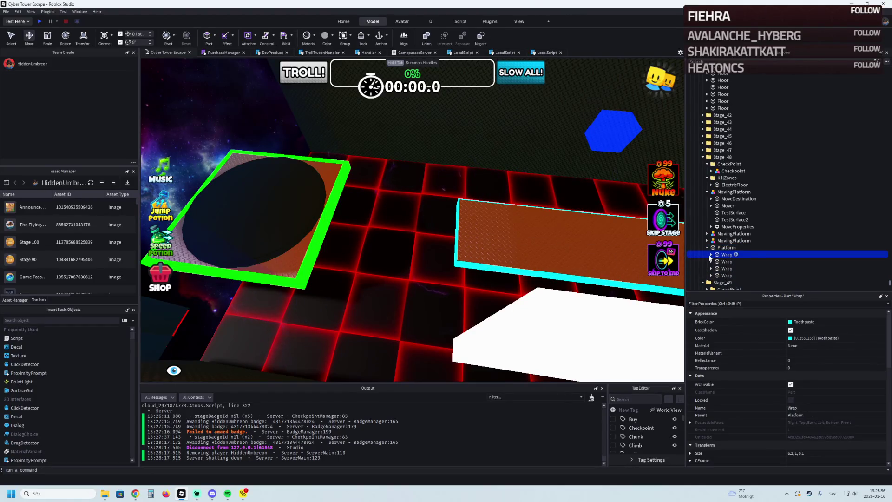
left_click_drag(712, 256, 722, 281)
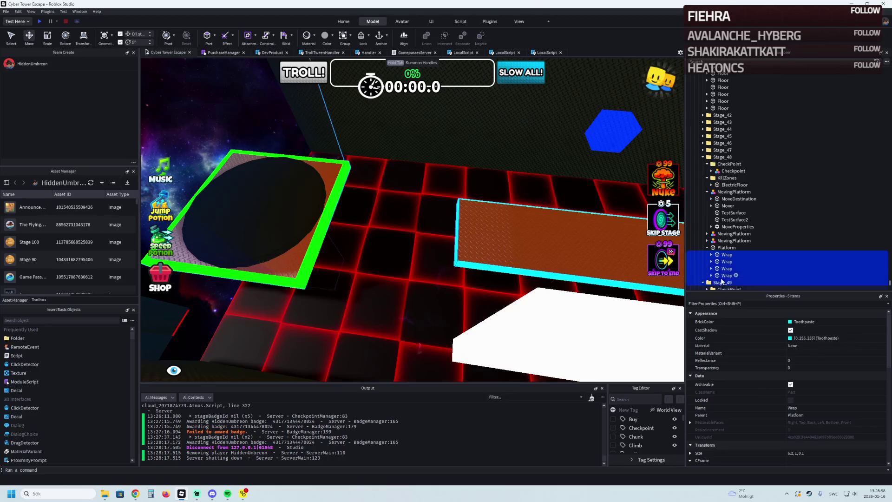
left_click(722, 282, "ctrl")
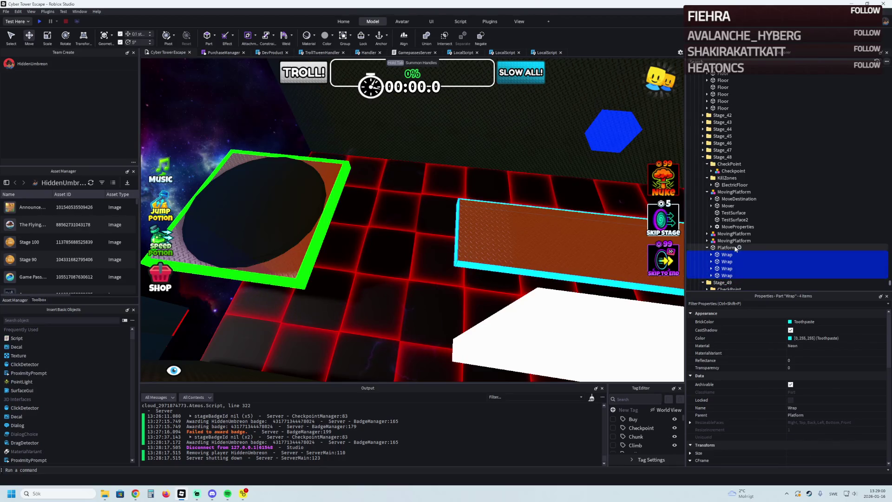
key("Delete")
Step: Slide the platform left nearer the green pad and rebuild its Wrap trim via the plugin
left_click_drag(518, 227, 385, 235)
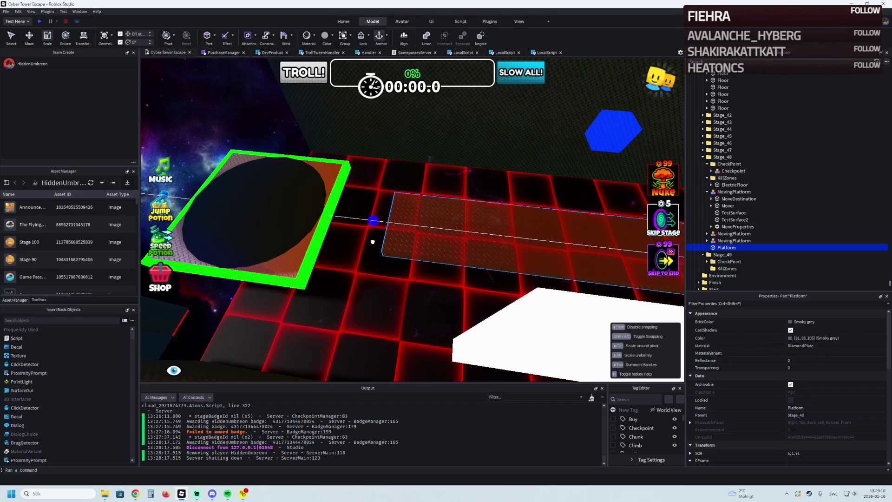
left_click_drag(372, 242, 374, 242)
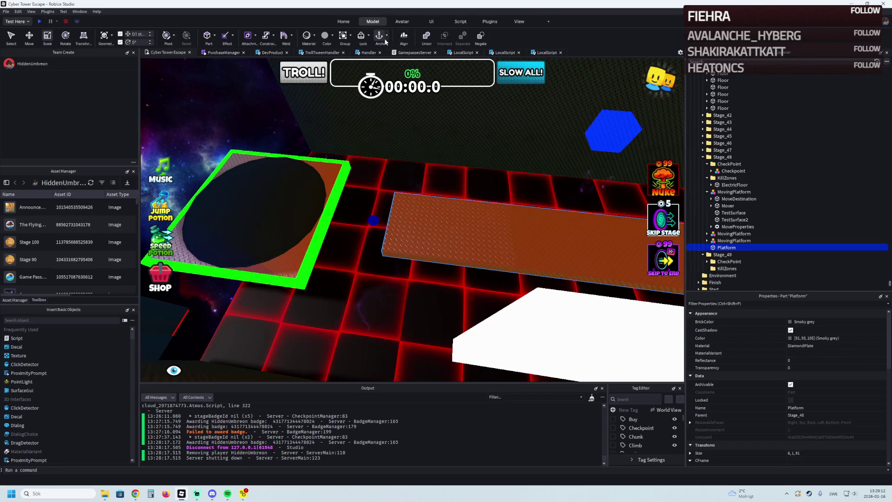
left_click(490, 21)
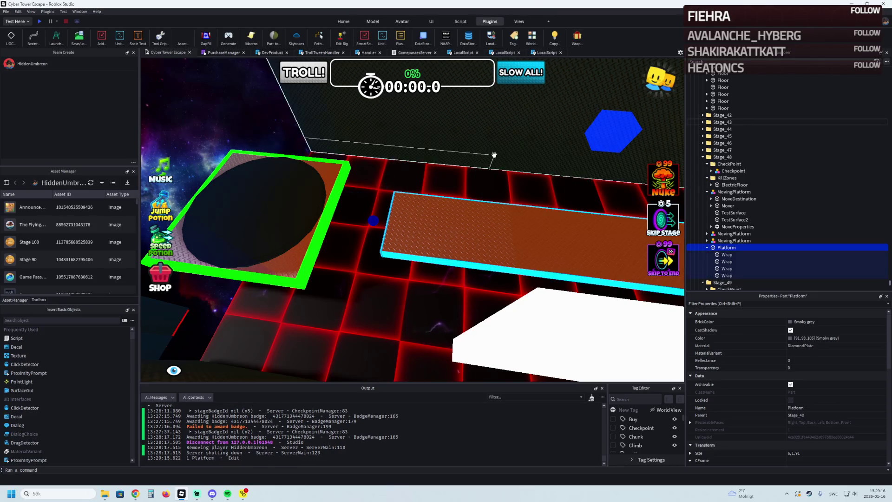
left_click(413, 214)
Step: Move the Stage_49 checkpoint about 4.5 studs along the orange platform
mouse_move(299, 217)
left_mouse_down()
mouse_move(388, 216)
mouse_move(327, 218)
left_mouse_up()
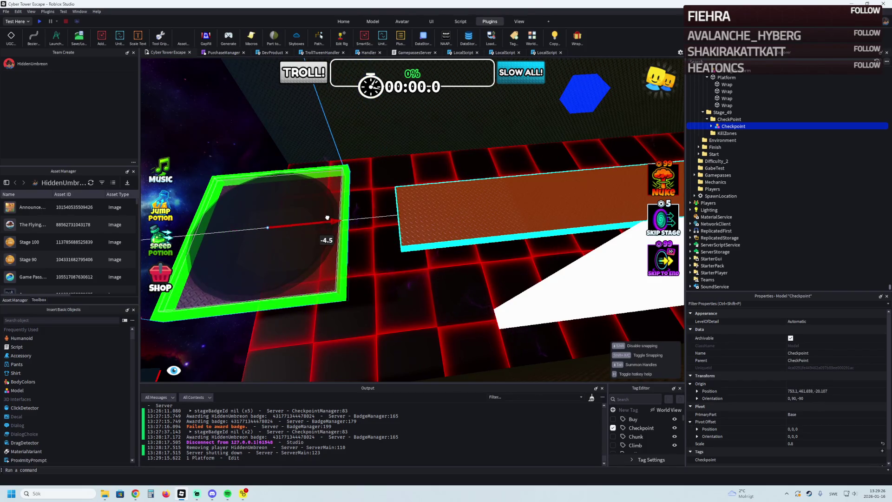
key("w")
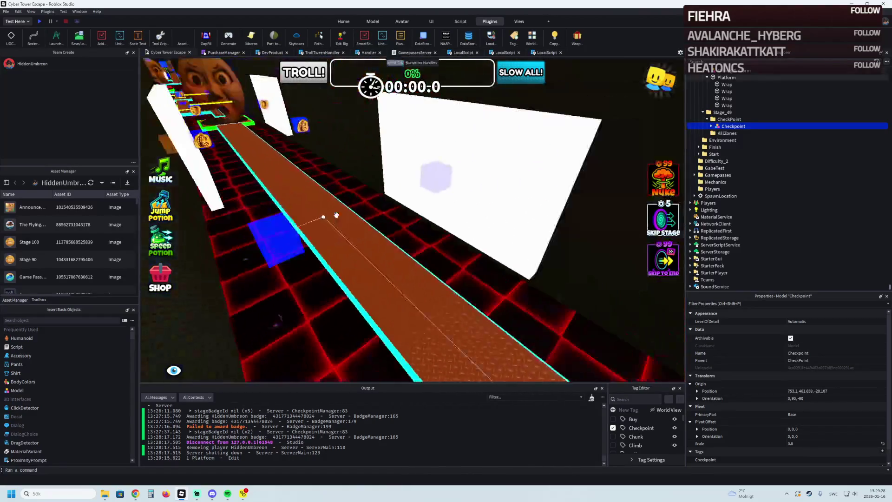
key("f")
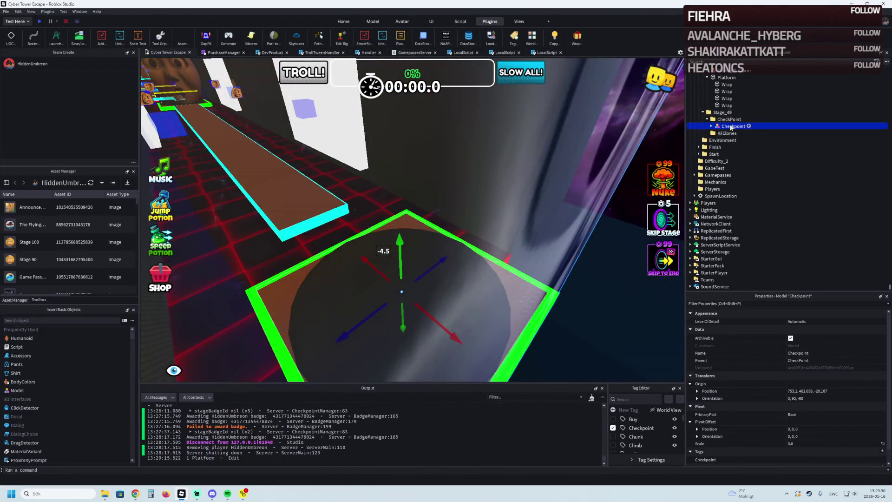
Step: Set the checkpoint's Number value under CheckpointProperties to 49
left_click(711, 126)
double_click(742, 175)
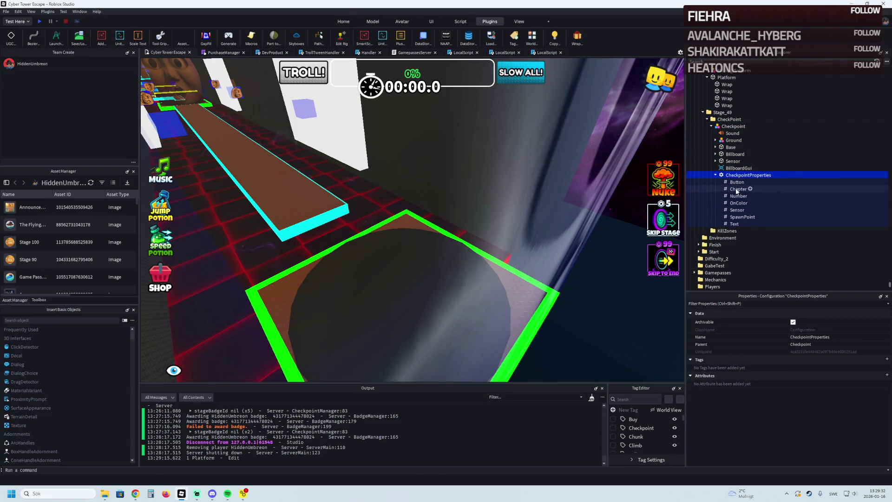
left_click(737, 196)
left_click(817, 359)
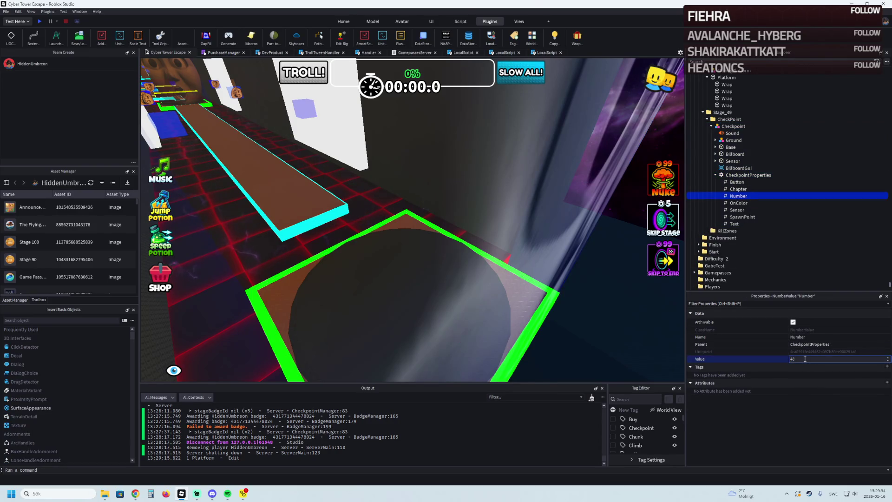
type("9")
key("Return")
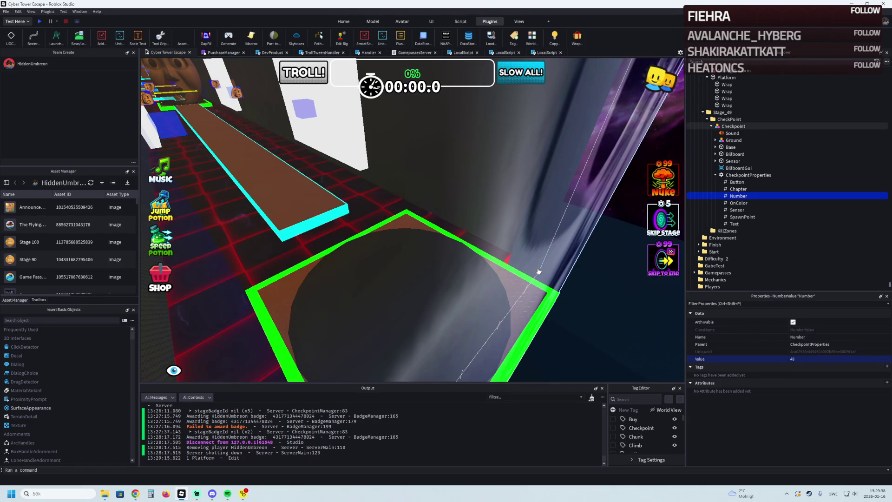
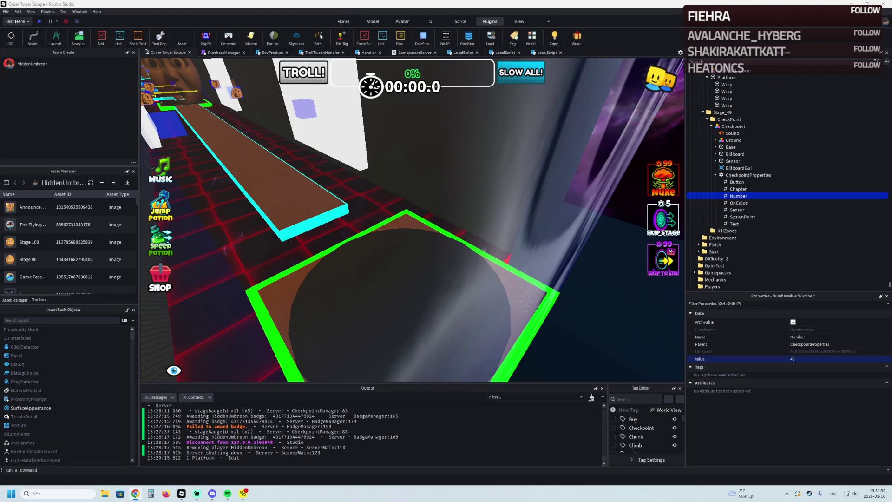
Step: Fly the camera to stage 49 and select its Checkpoint model, checking its CheckpointProperties configuration
key("d")
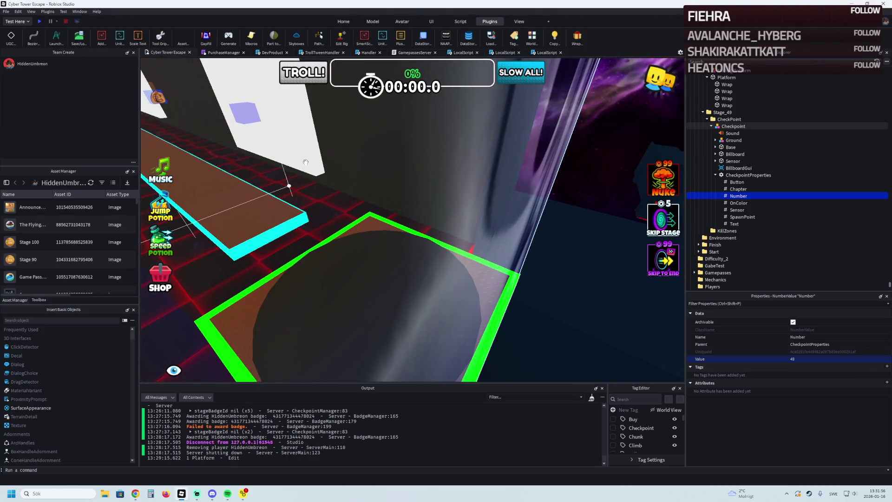
key("s")
key("a")
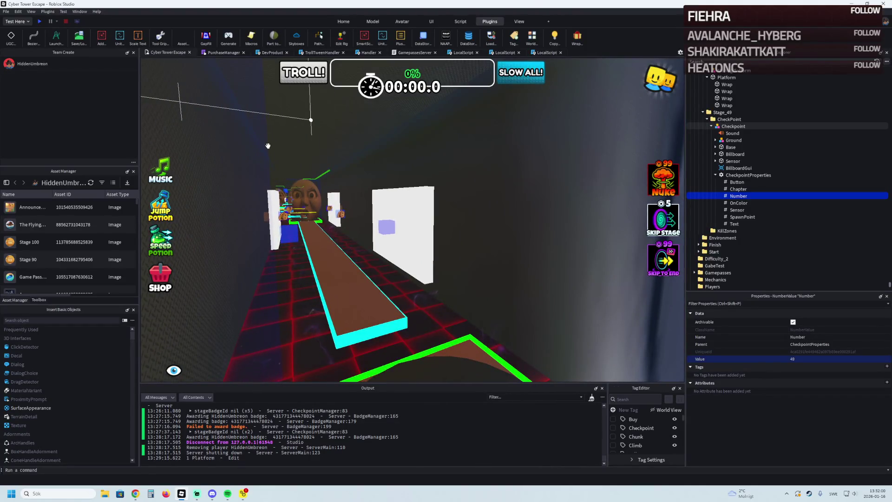
key("w")
key("w")
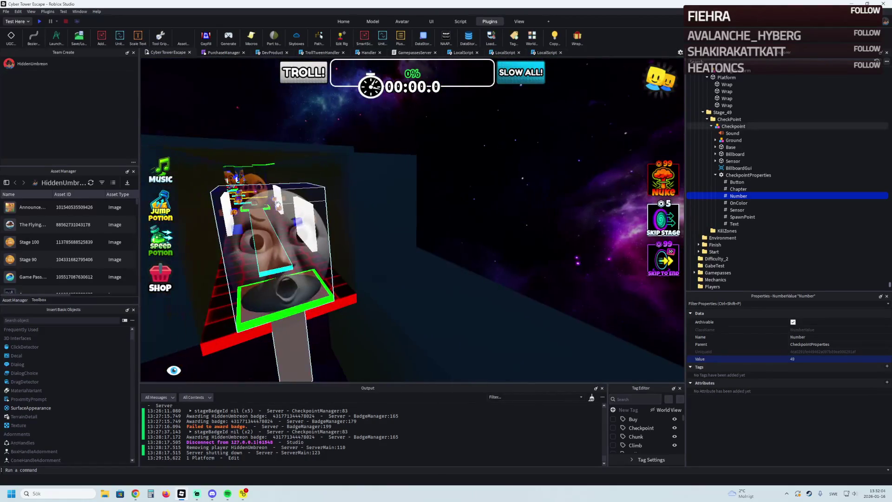
left_click(277, 203)
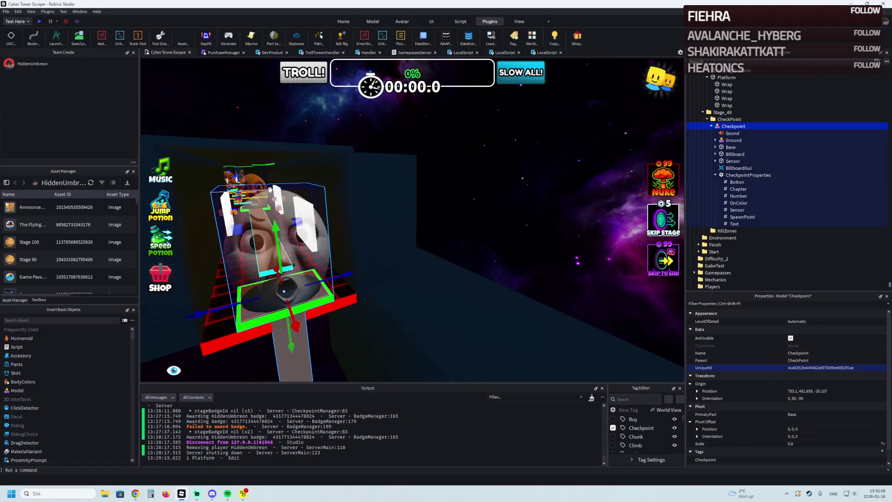
left_click(747, 175)
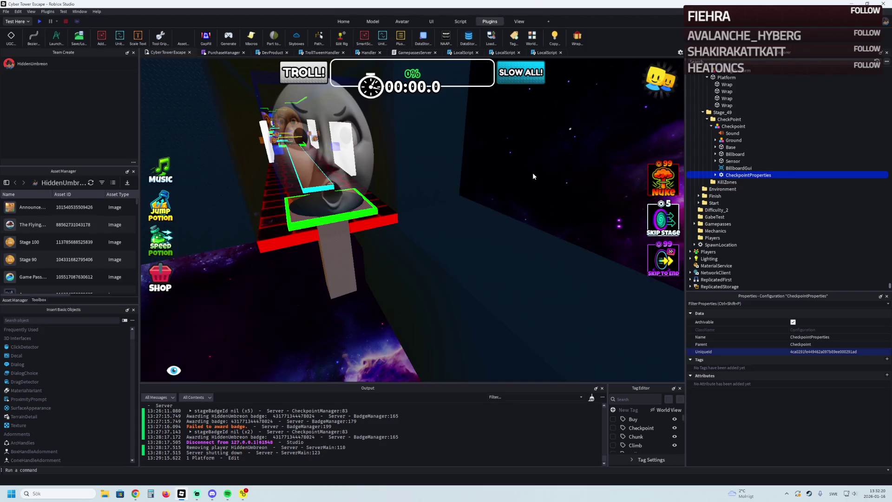
Step: Look down on the long dark beam from above, reselect the Checkpoint model and focus the view on it
key("a")
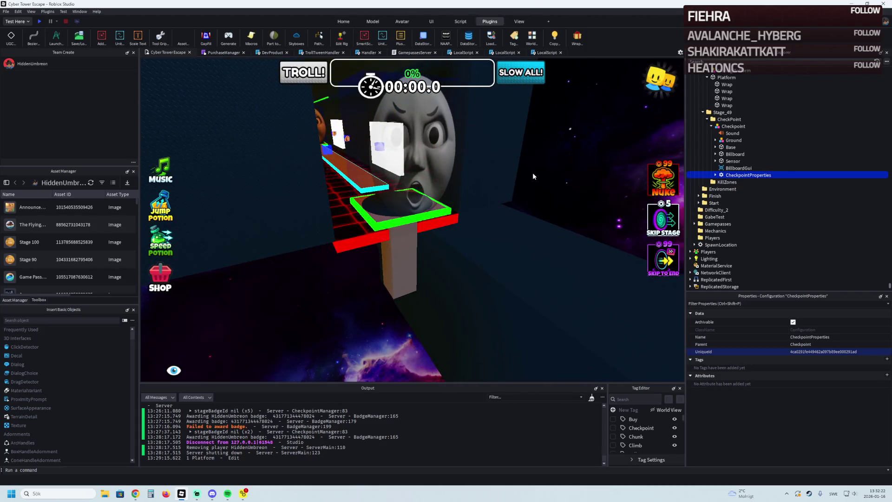
mouse_move(532, 172)
left_mouse_down()
mouse_move(521, 165)
mouse_move(387, 200)
left_mouse_up()
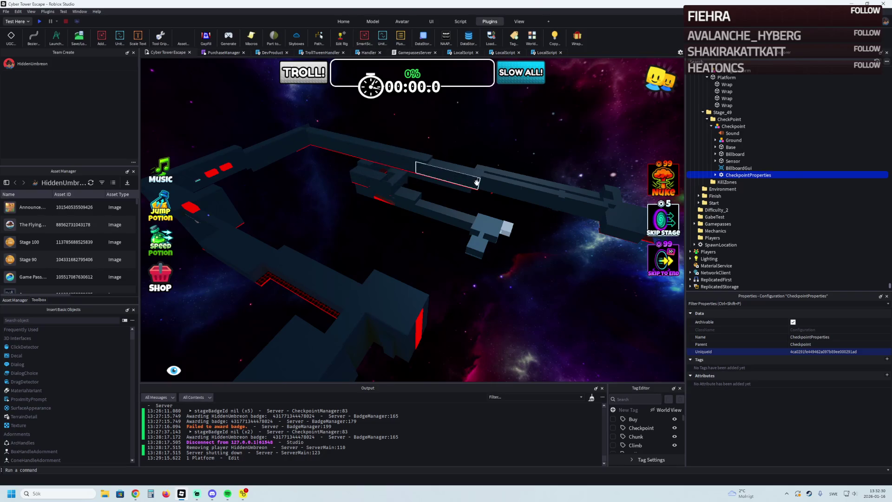
mouse_move(648, 229)
left_mouse_down()
mouse_move(471, 185)
mouse_move(438, 265)
mouse_move(439, 157)
left_mouse_up()
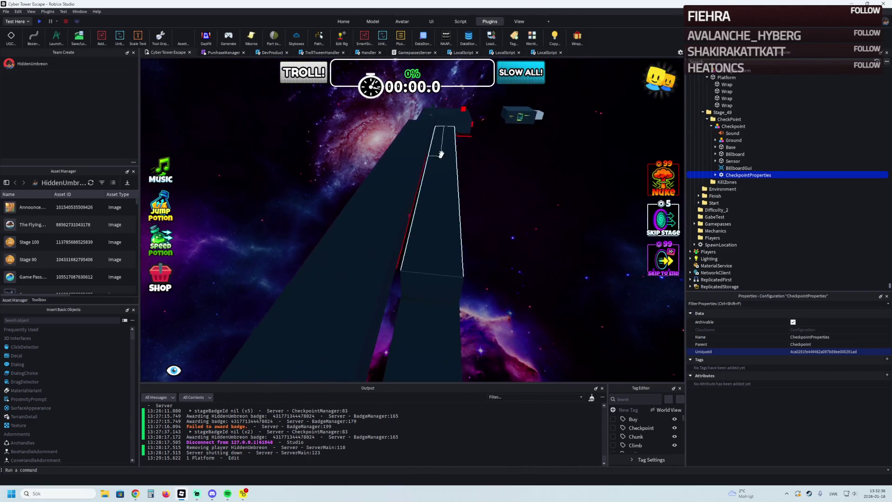
left_click_drag(439, 157, 336, 236)
left_click(336, 236)
key("f")
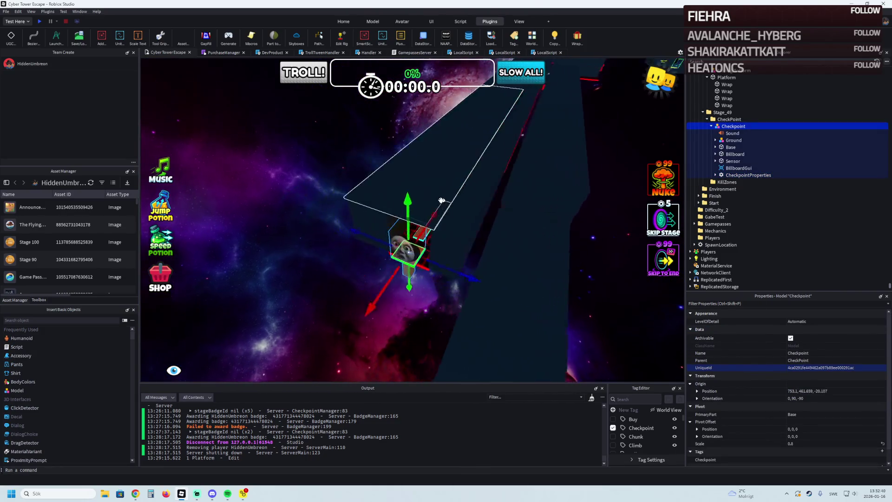
Step: Zoom in close on the Checkpoint, then switch to the Winter Village Tycoon game page in Chrome
left_click_drag(441, 201, 451, 197)
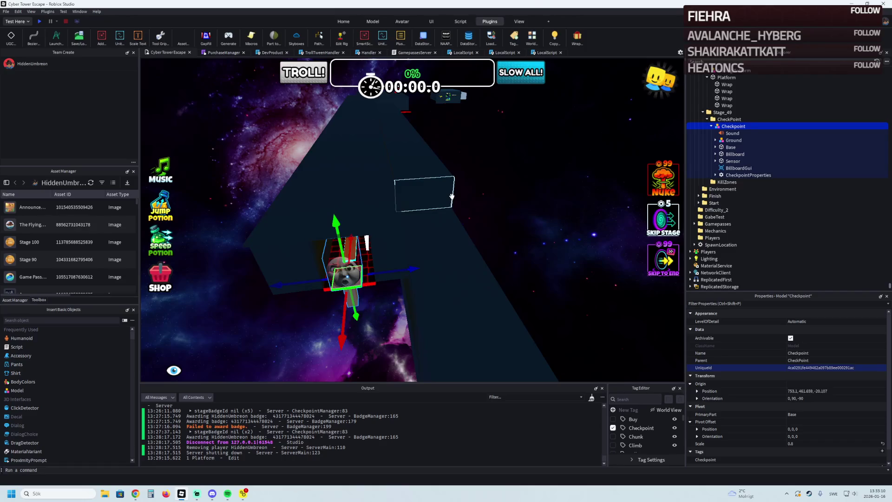
key("f")
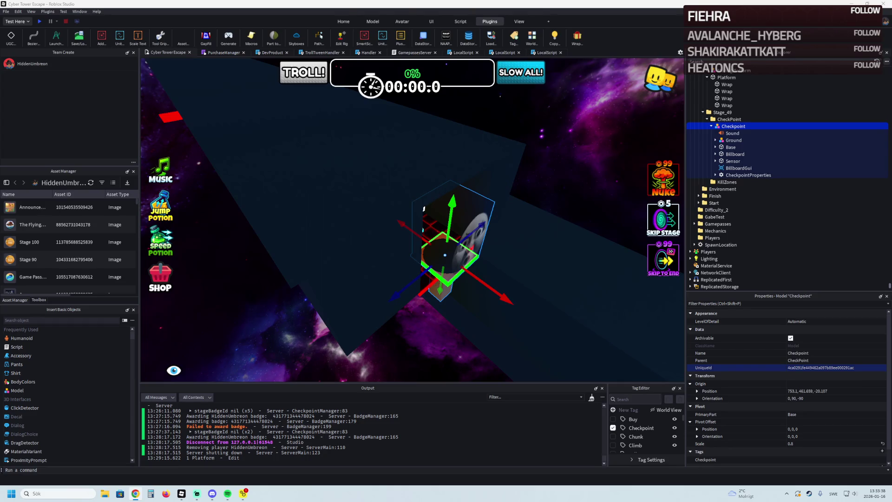
left_click(135, 494)
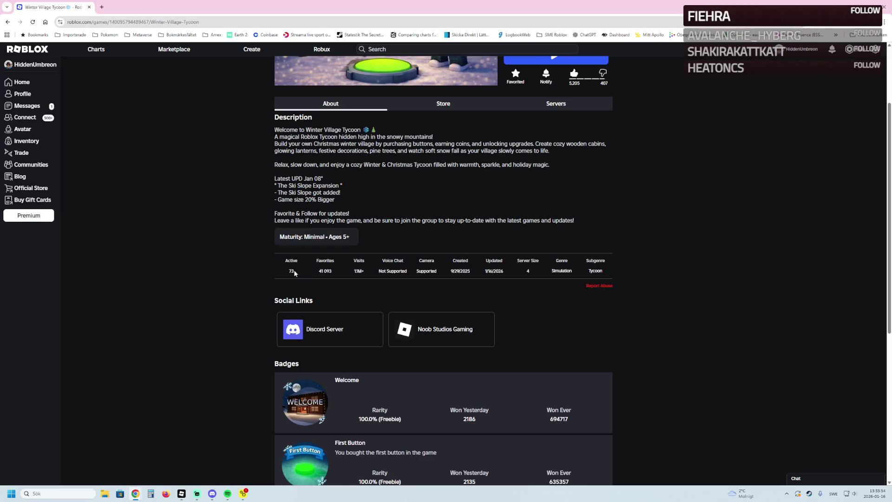
Step: Note the Active player count of 73 and expand the badge list with See More
left_click_drag(296, 278, 290, 271)
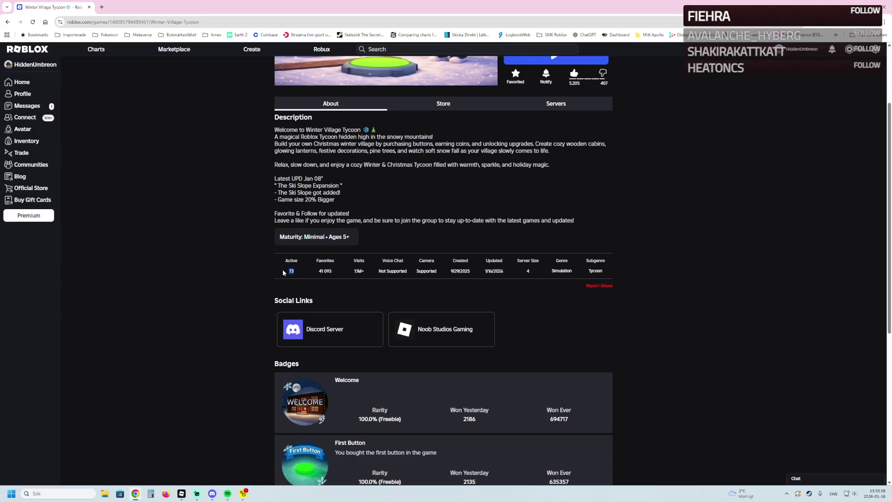
scroll(473, 303, "down", 2)
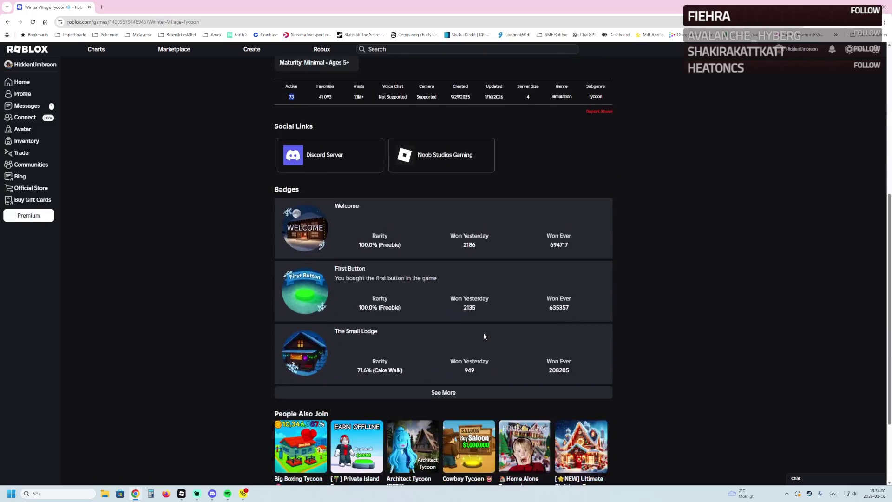
scroll(483, 333, "down", 2)
left_click(440, 287)
scroll(439, 285, "down", 1)
scroll(438, 286, "down", 2)
scroll(438, 286, "down", 3)
scroll(439, 289, "down", 3)
scroll(442, 291, "down", 2)
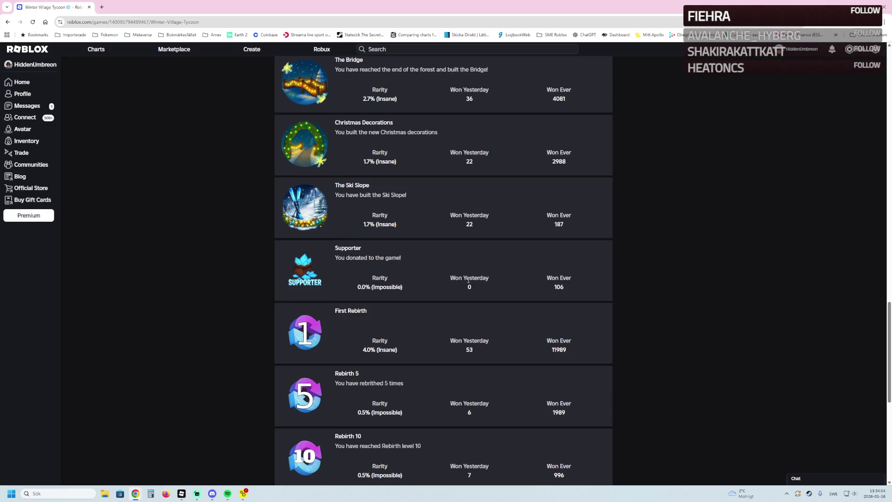
scroll(487, 280, "up", 1)
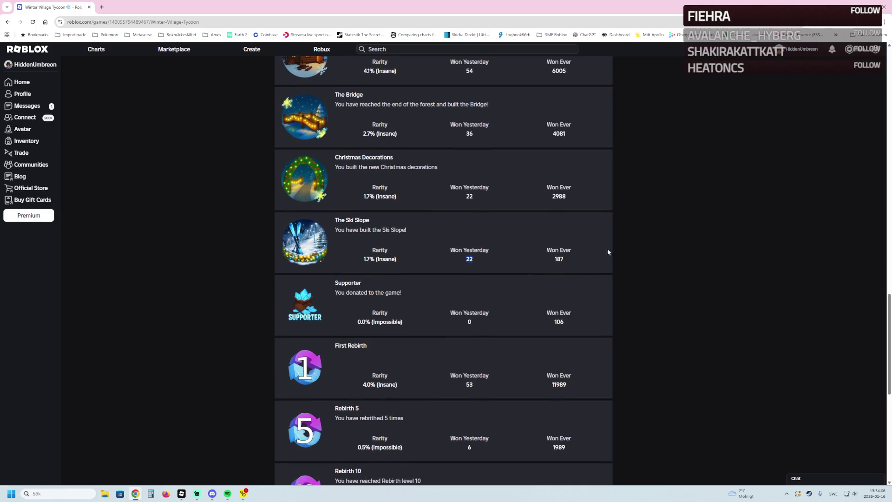
left_click(622, 250)
scroll(581, 260, "up", 2)
left_click(582, 260)
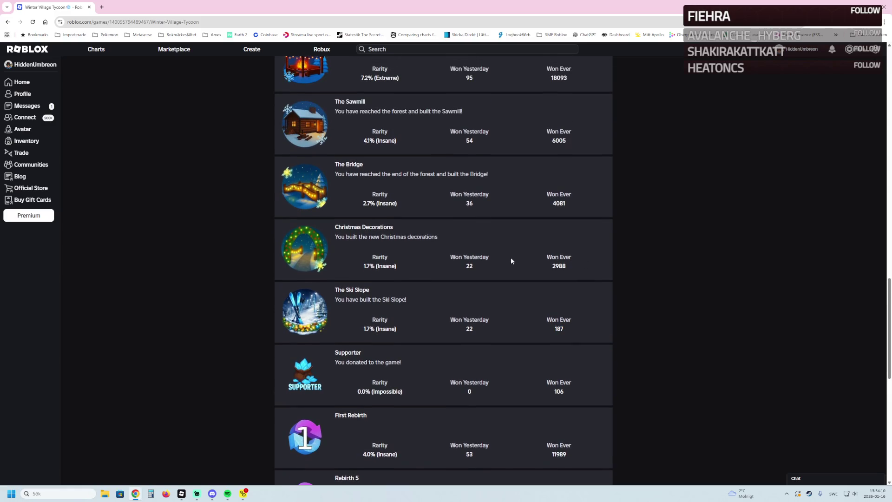
Step: Highlight the yesterday win counts for Christmas Decorations, The Ski Slope and a badge showing 22
double_click(466, 266)
left_click(468, 268)
left_click_drag(474, 330, 469, 330)
double_click(469, 329)
double_click(471, 265)
scroll(420, 231, "up", 1)
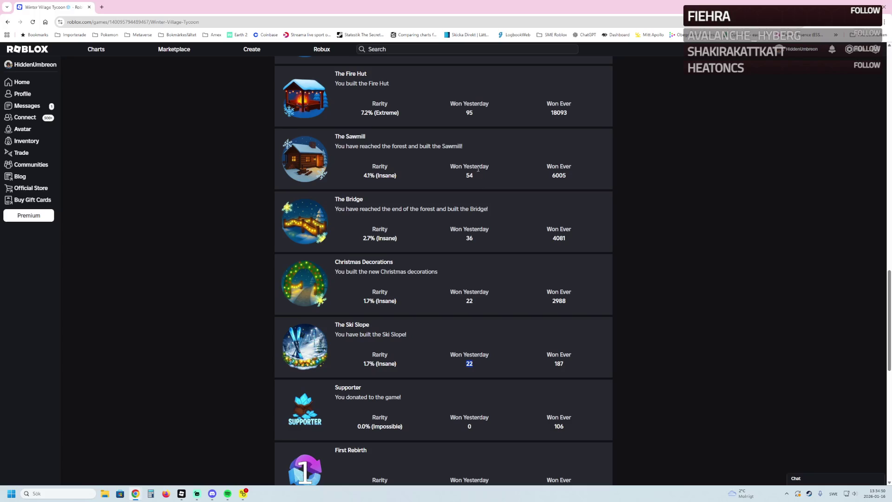
scroll(479, 170, "up", 1)
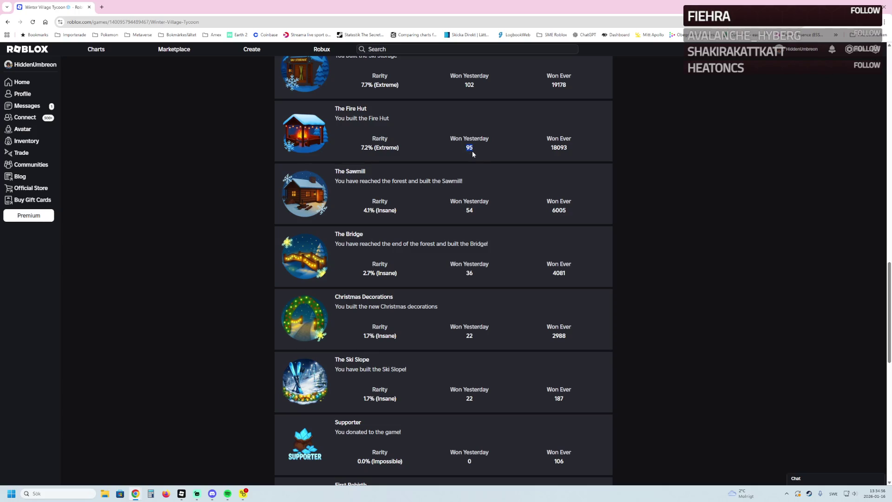
scroll(475, 157, "up", 4)
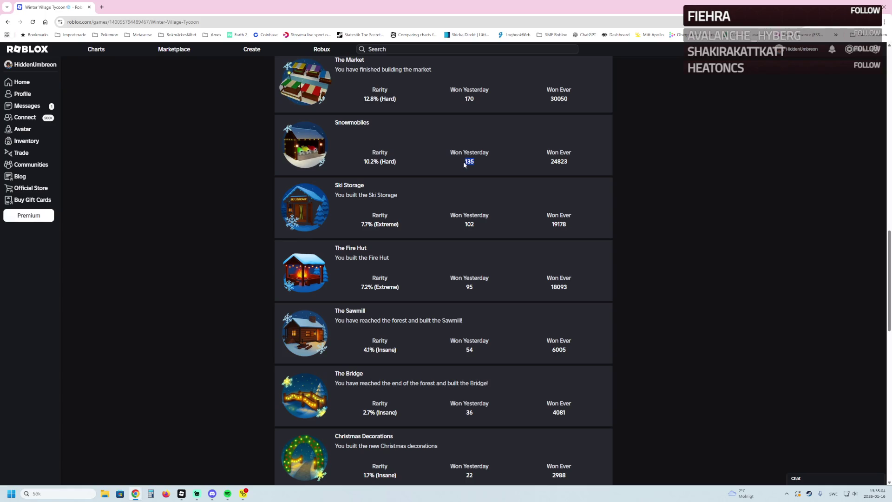
scroll(464, 165, "down", 2)
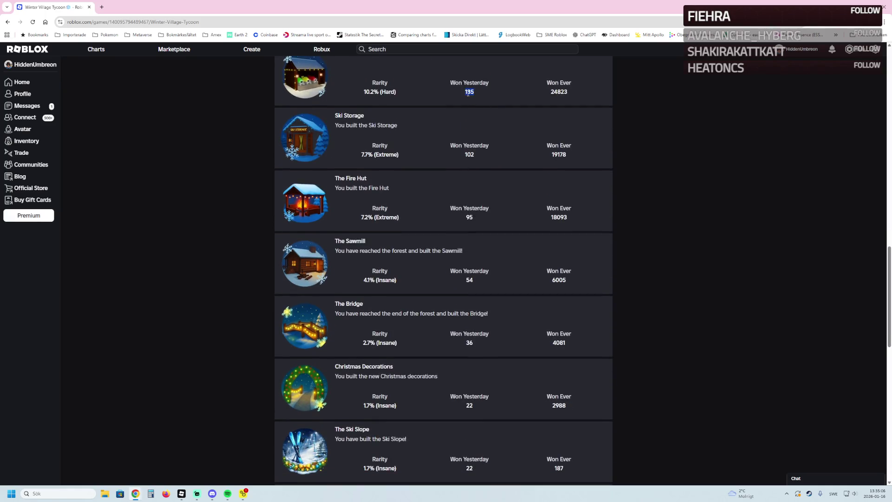
scroll(460, 326, "down", 3)
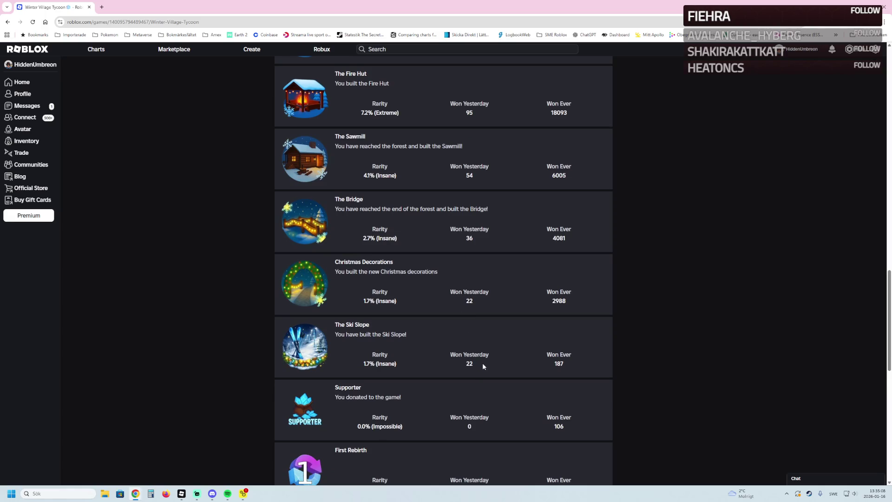
scroll(482, 363, "up", 3)
scroll(469, 164, "down", 2)
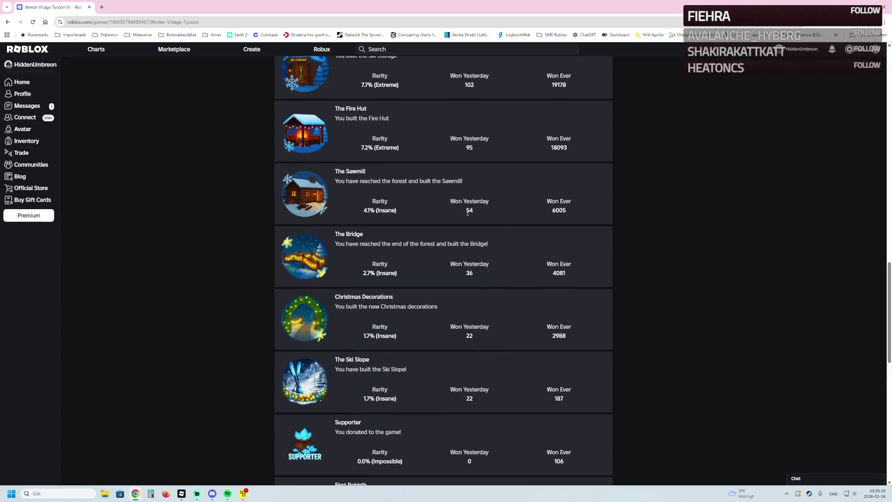
scroll(467, 210, "up", 3)
scroll(445, 350, "up", 3)
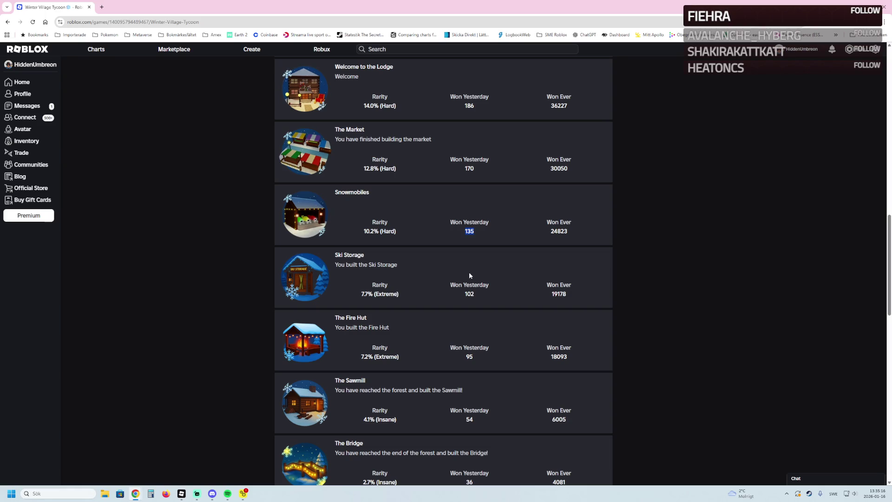
scroll(428, 257, "up", 5)
scroll(420, 205, "up", 4)
scroll(503, 209, "up", 3)
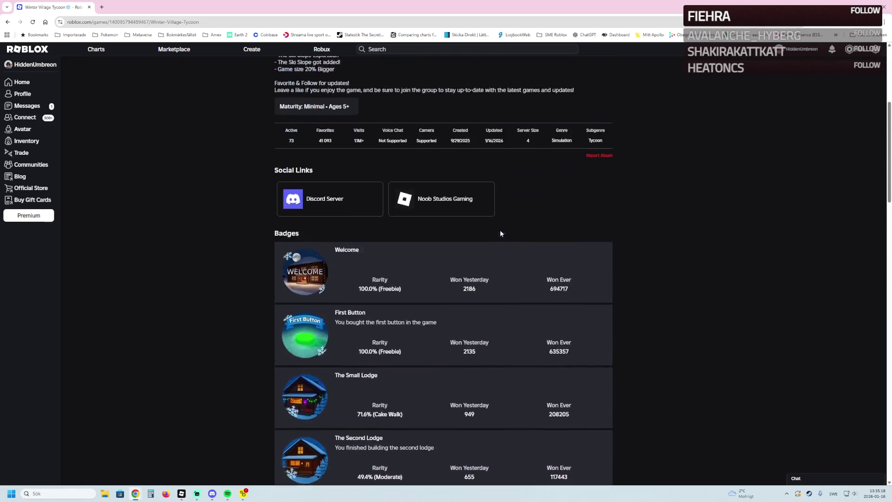
scroll(504, 233, "up", 6)
Step: Open the "..." management menu beside the Winter Village Tycoon title
left_click(606, 72)
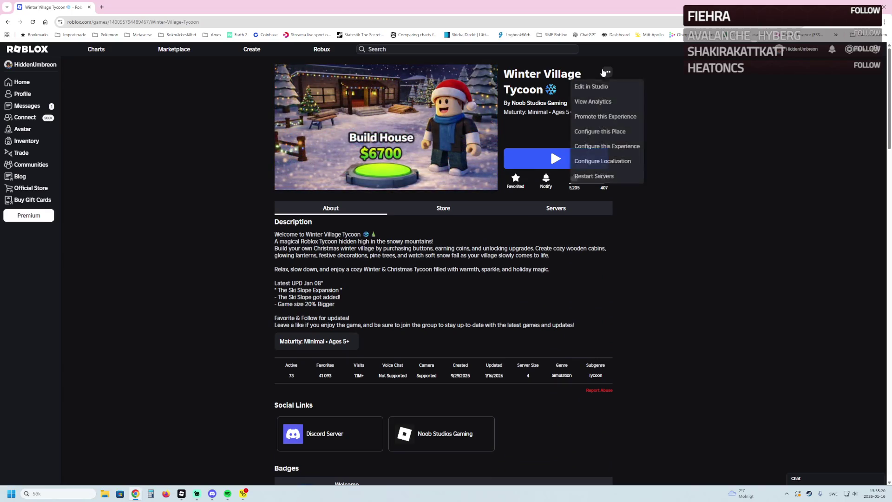
Step: View the thumbnail Impressions chart limited to the Last 1 day, then return to the Places list
left_click(591, 134)
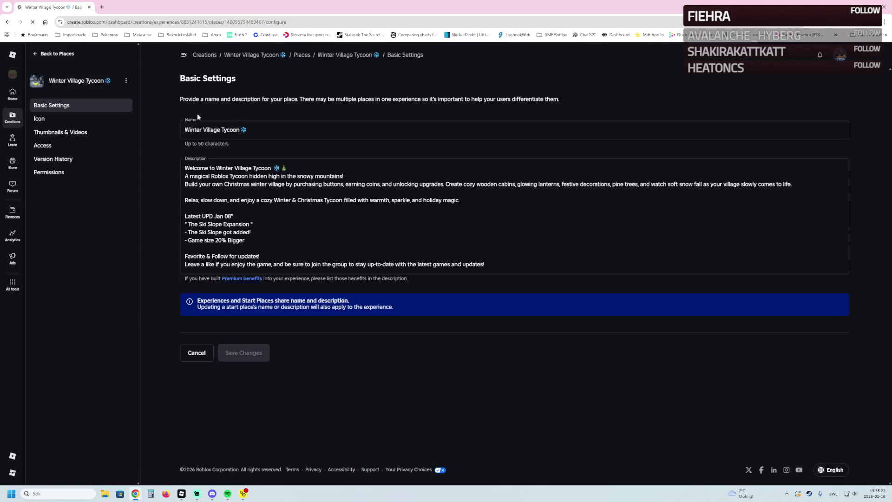
left_click(70, 133)
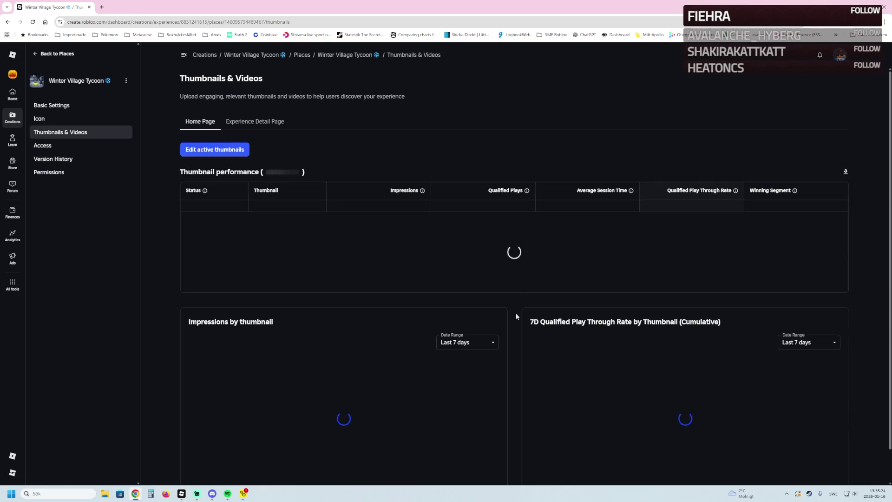
scroll(496, 358, "down", 2)
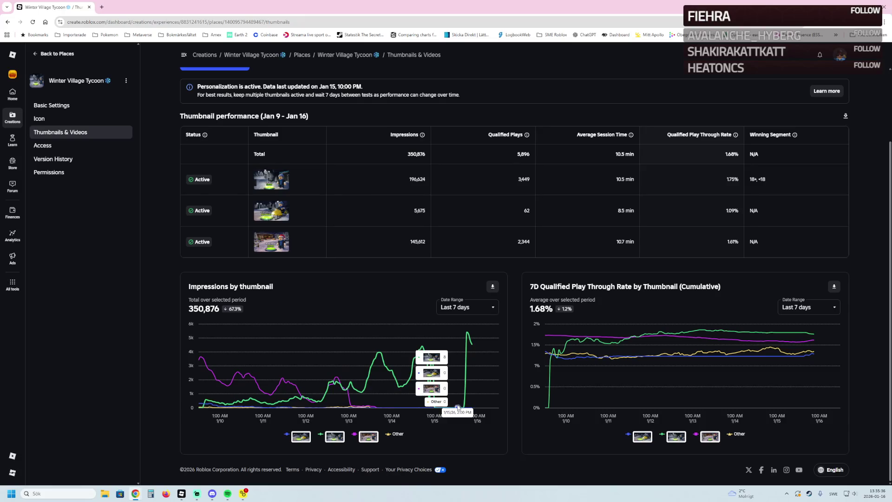
mouse_move(458, 407)
left_click(474, 310)
left_click(451, 338)
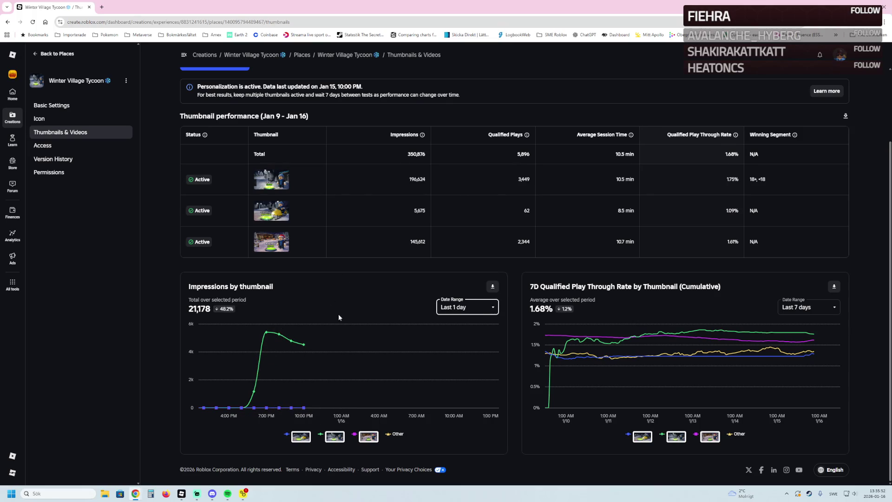
scroll(340, 318, "up", 2)
left_click(57, 53)
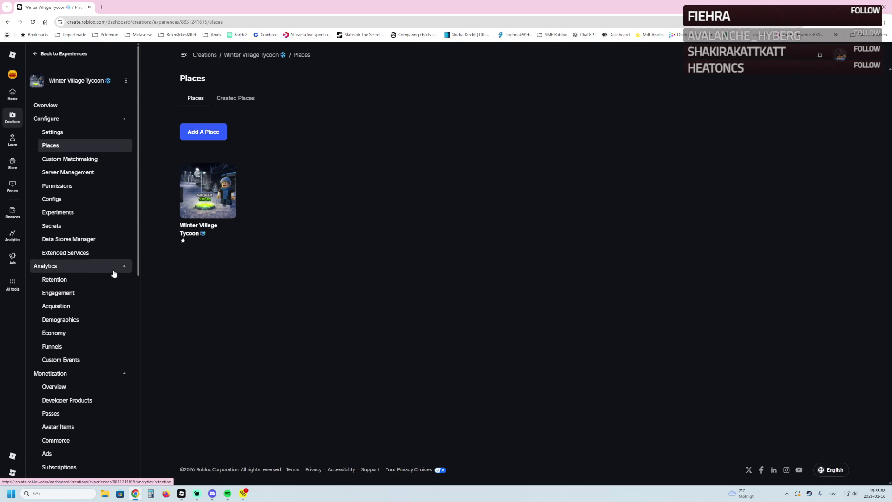
scroll(80, 378, "down", 1)
scroll(80, 378, "up", 1)
Step: View the Home Recommendations acquisition stats, then return to the experience overview
left_click(66, 307)
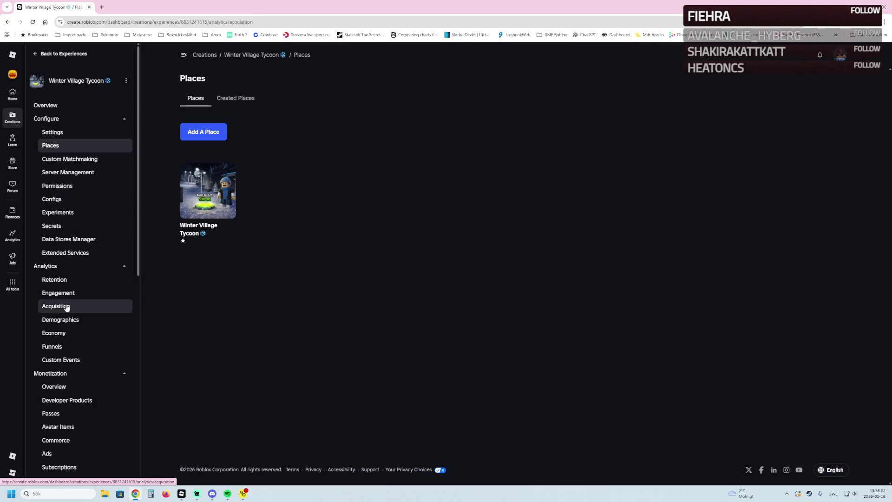
left_click(237, 125)
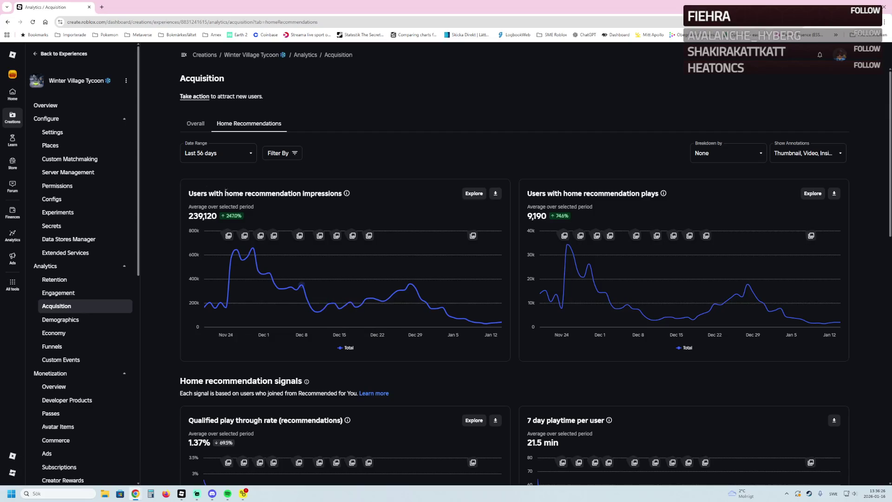
left_click(70, 105)
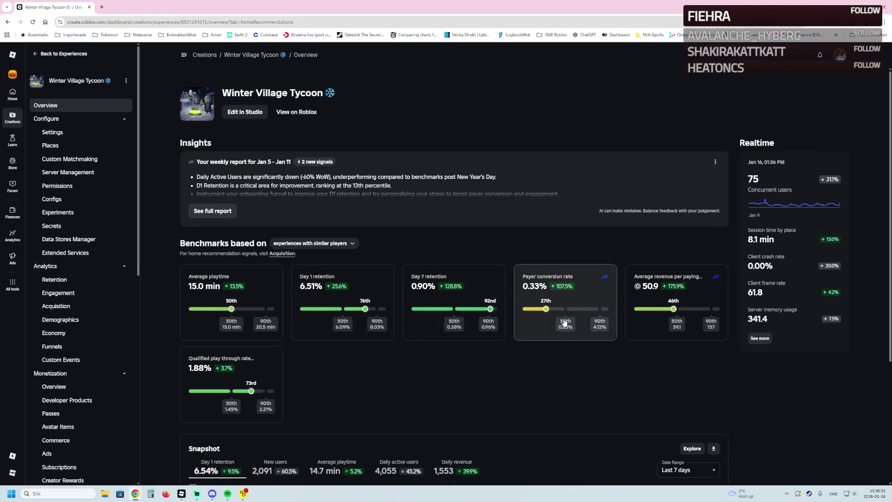
Step: Explore the Payer conversion rate, Day 1 retention and Average playtime benchmark trends in turn
left_click(597, 299)
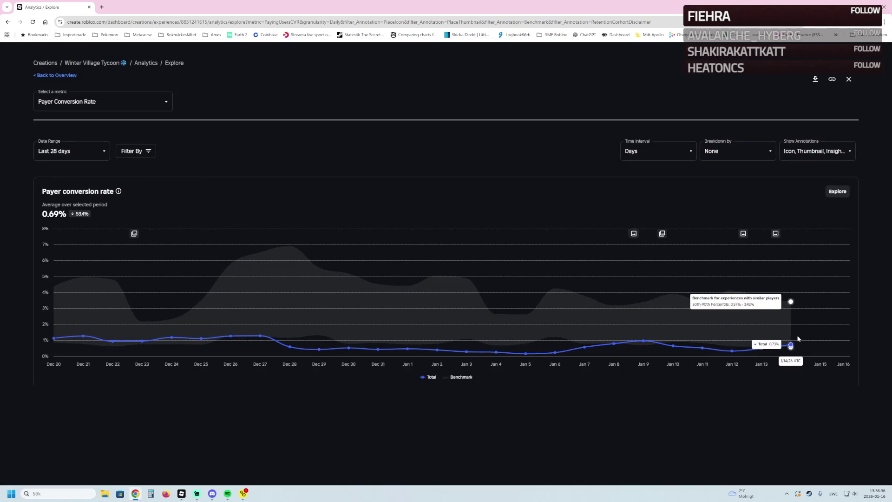
left_click(57, 76)
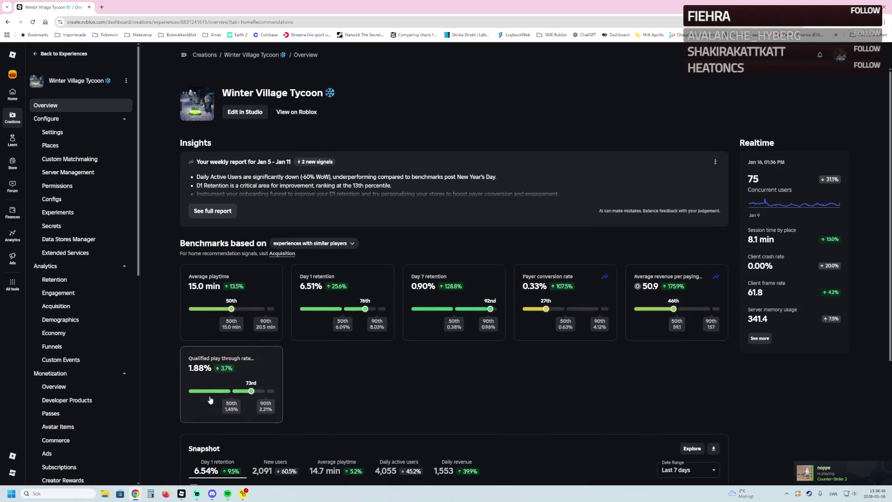
left_click(361, 279)
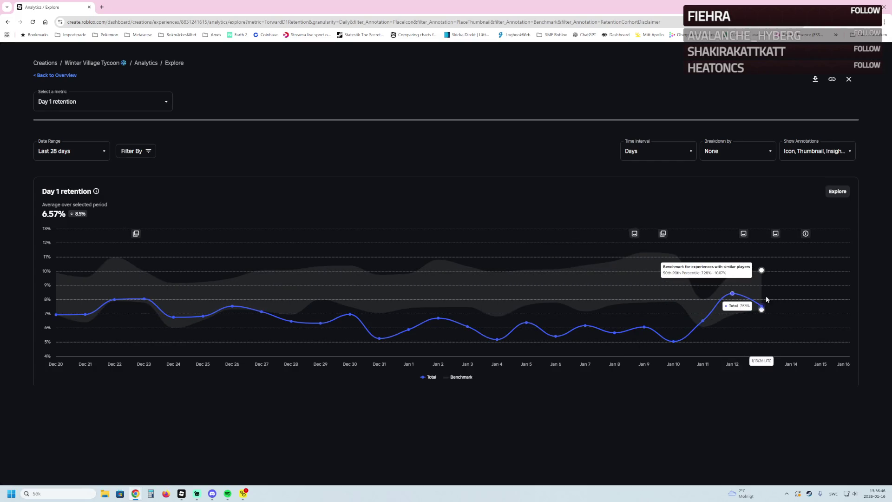
left_click(53, 75)
left_click(237, 273)
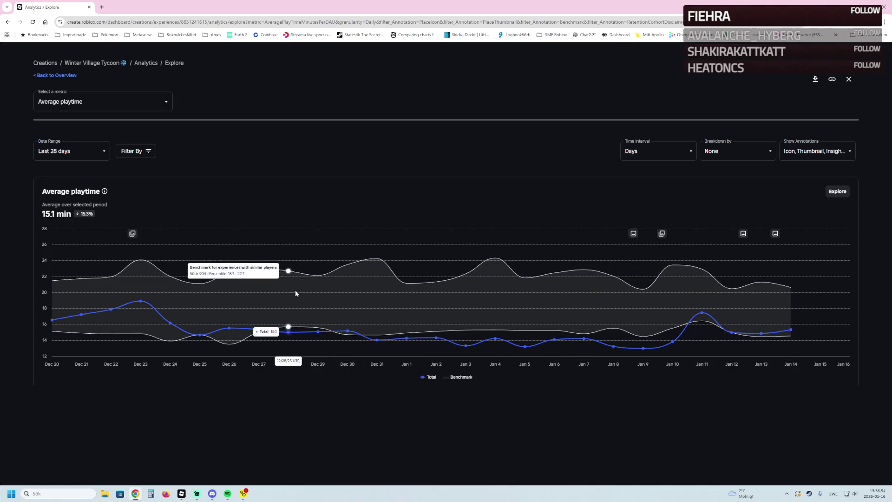
left_click(56, 75)
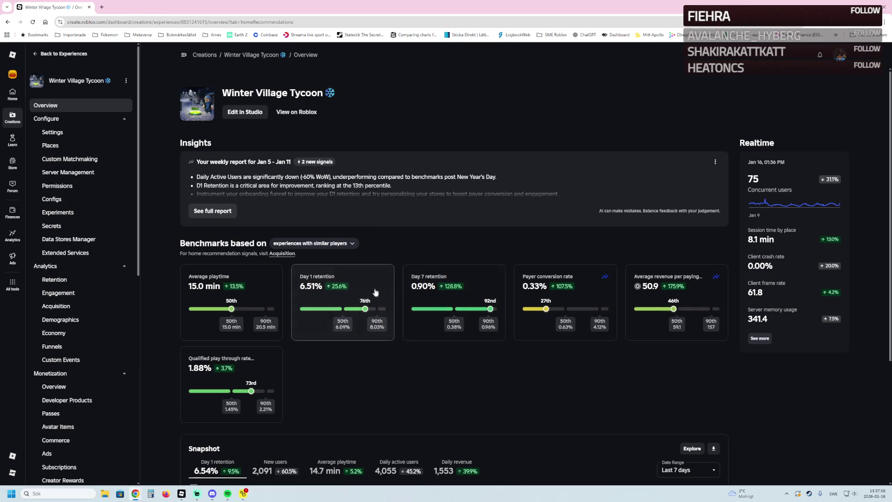
Step: Explore the Day 7 retention trend twice and check the Monetization Overview
left_click(487, 286)
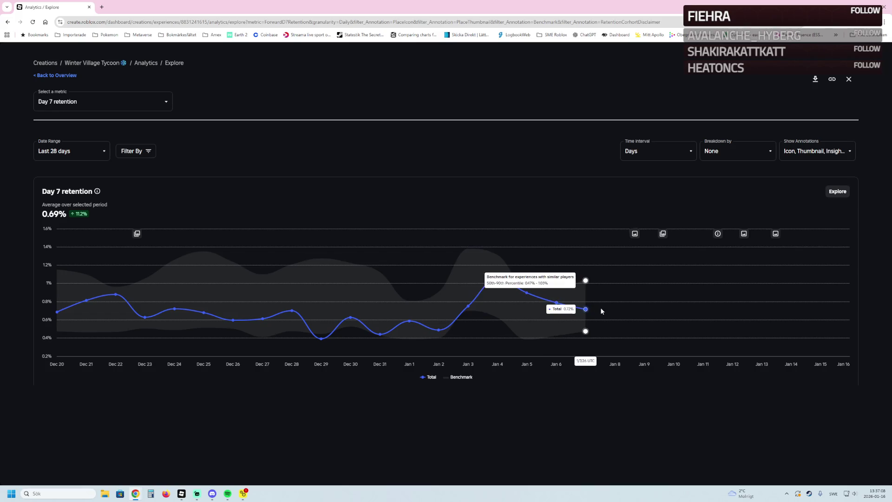
left_click(56, 75)
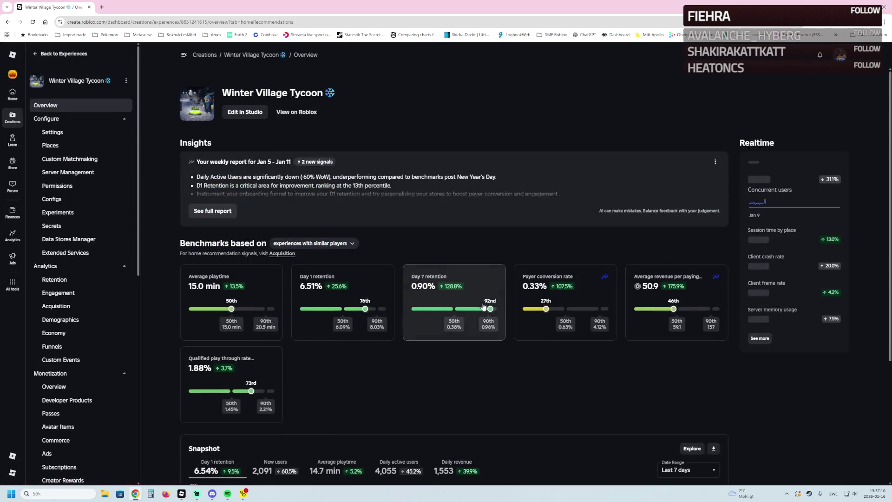
left_click(472, 291)
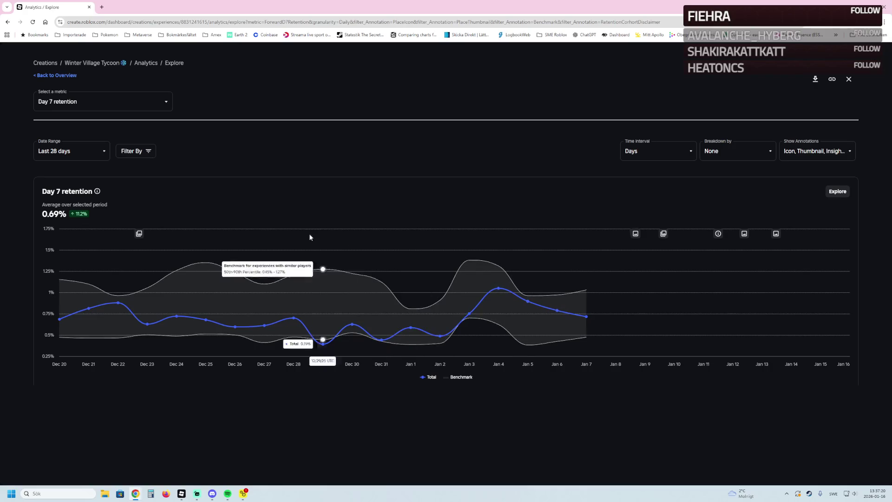
left_click(54, 82)
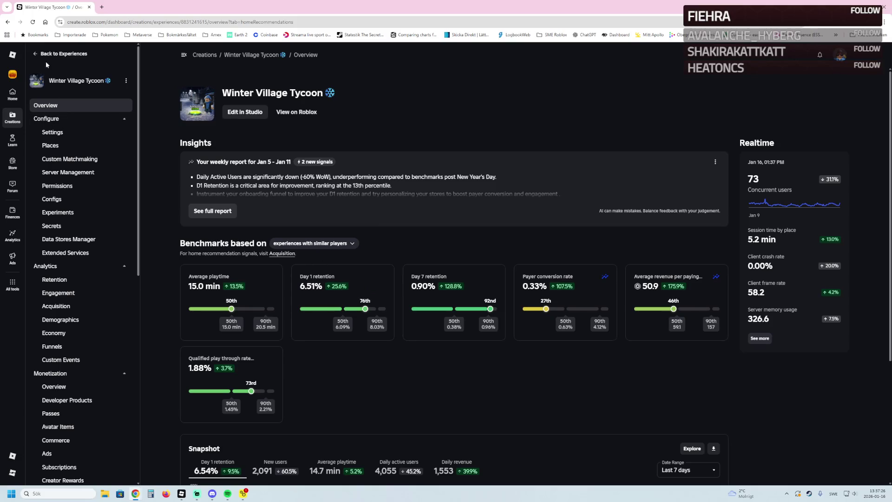
left_click(54, 387)
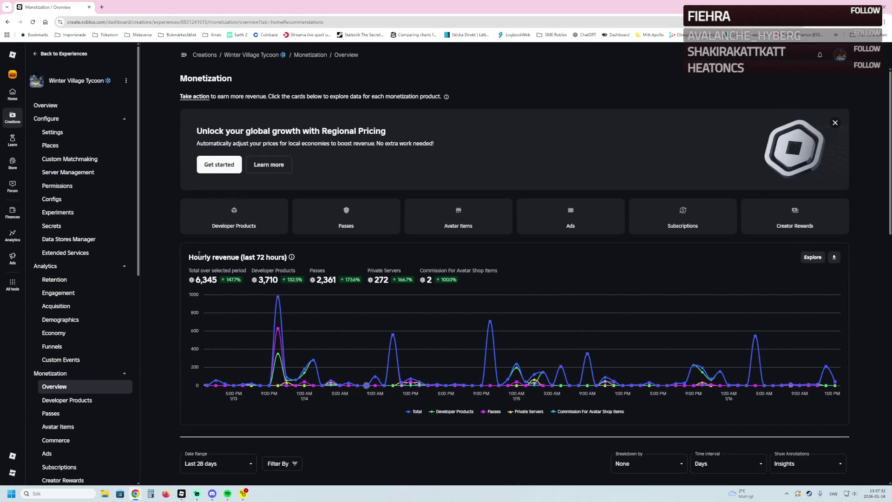
left_click(69, 105)
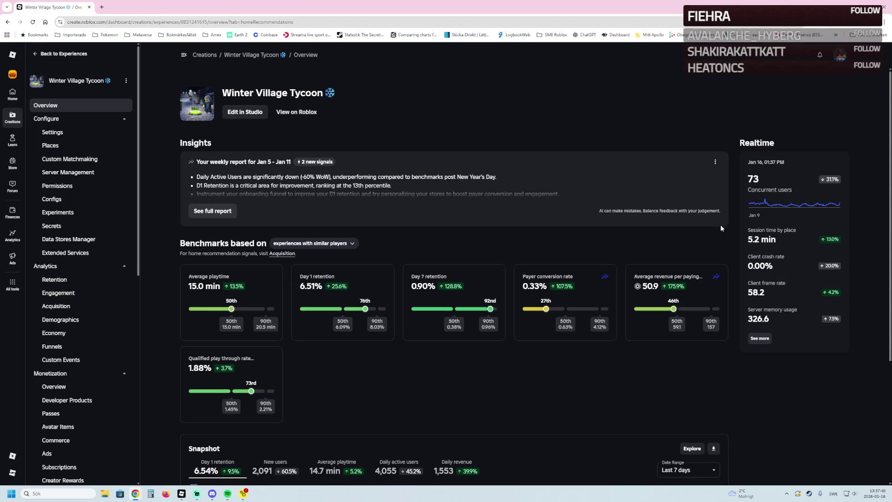
Step: Open the Winter Village Tycoon place settings from the Places list
left_click(72, 145)
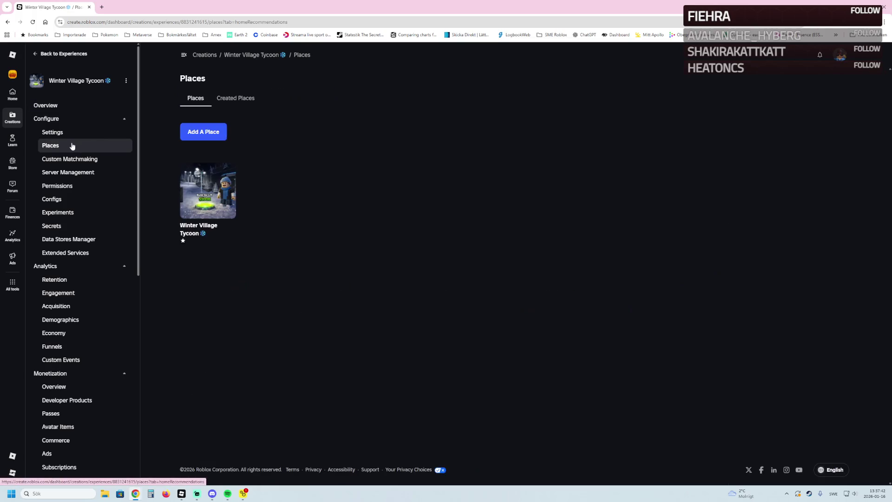
left_click(202, 200)
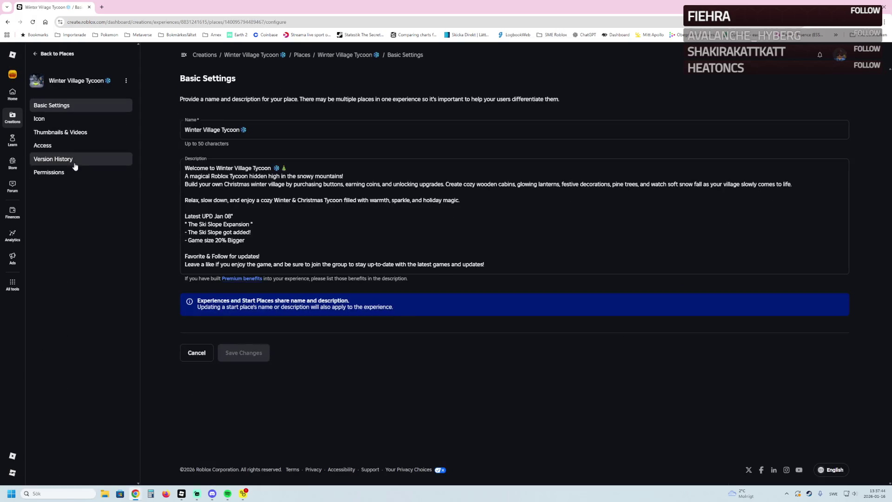
Step: Start editing the active thumbnails and preview two of them at full size
left_click(62, 132)
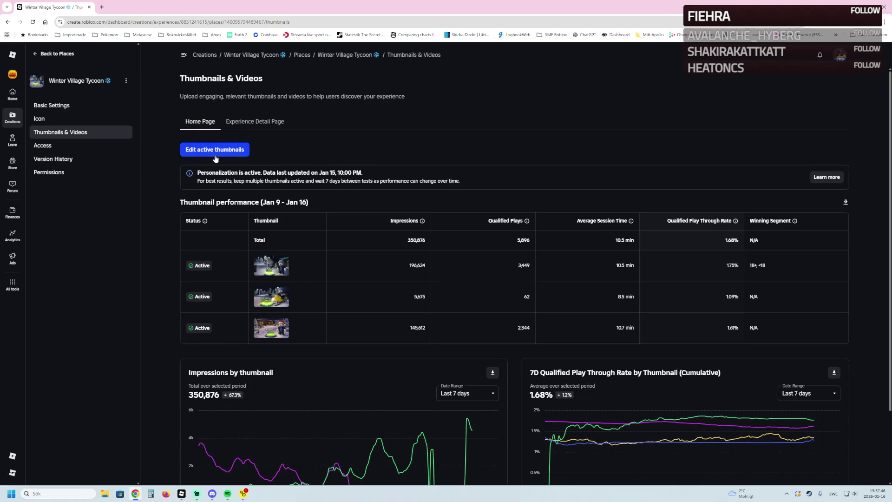
left_click(215, 149)
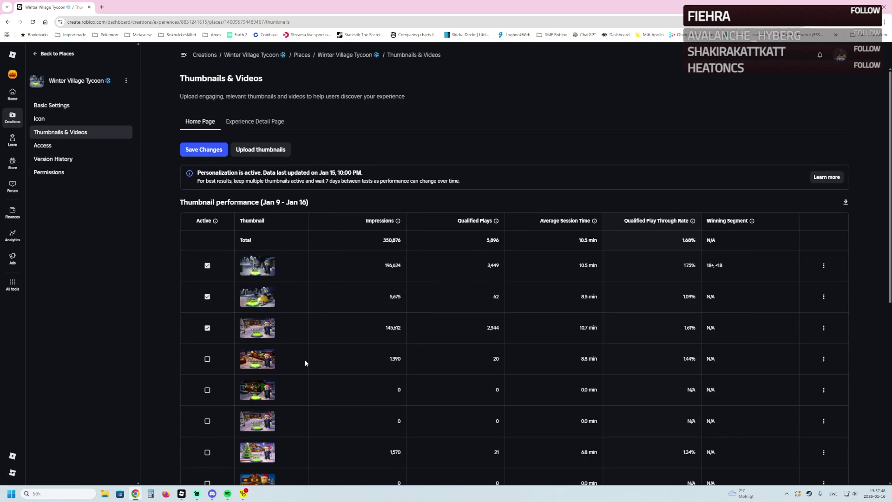
scroll(299, 359, "down", 1)
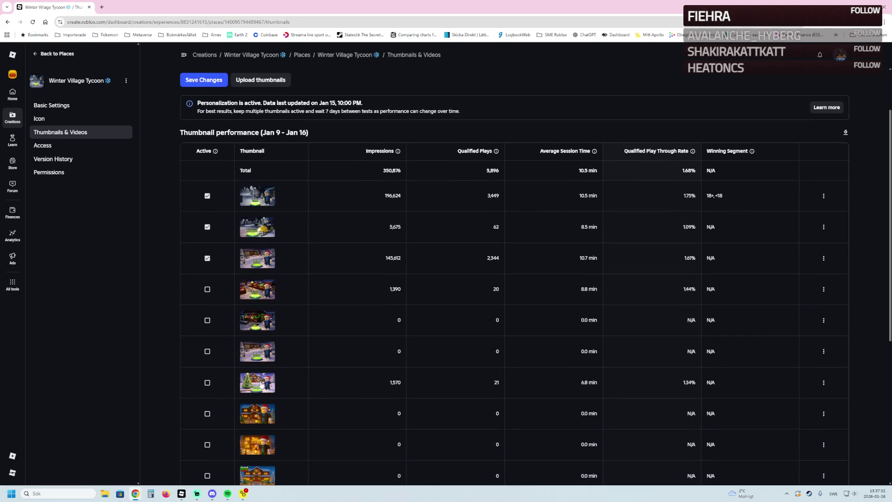
left_click(246, 383)
left_click(157, 374)
left_click(255, 296)
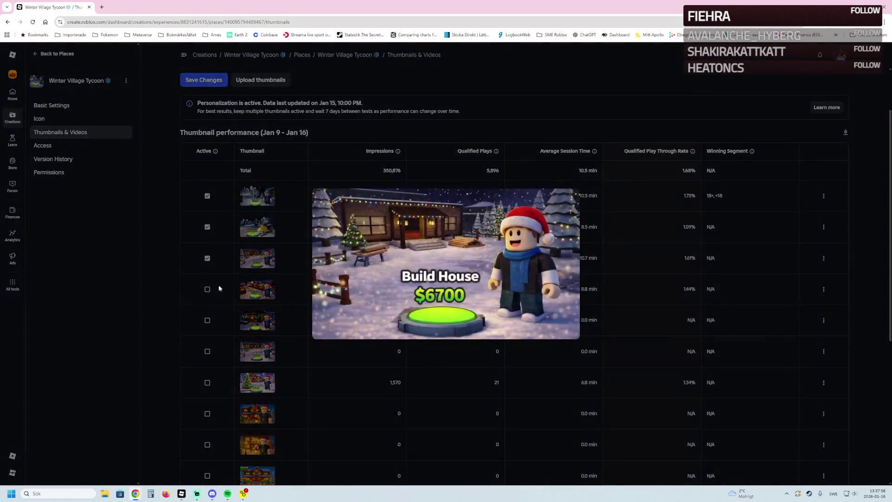
scroll(267, 363, "down", 1)
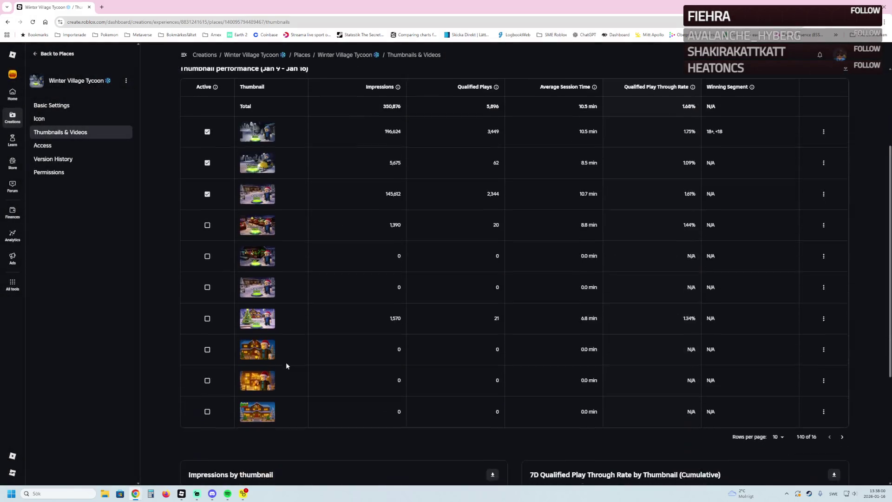
scroll(268, 376, "up", 1)
scroll(267, 376, "up", 1)
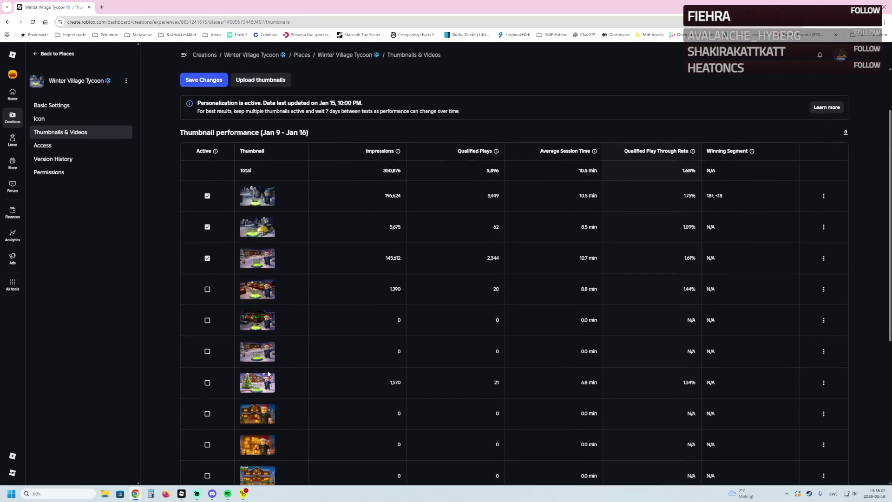
Step: Toggle the fourth thumbnail on and off again, save the three-thumbnail selection and return to Places
left_click(206, 290)
scroll(212, 297, "up", 3)
left_click(206, 358)
left_click(205, 150)
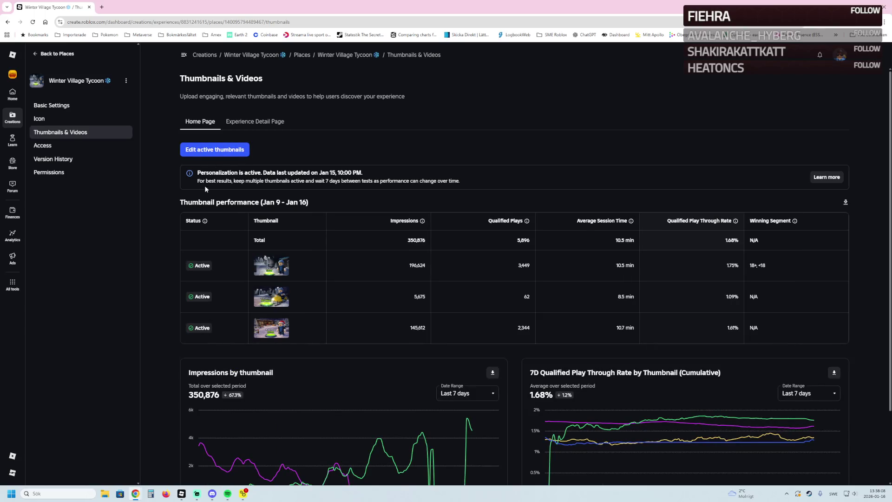
left_click(55, 53)
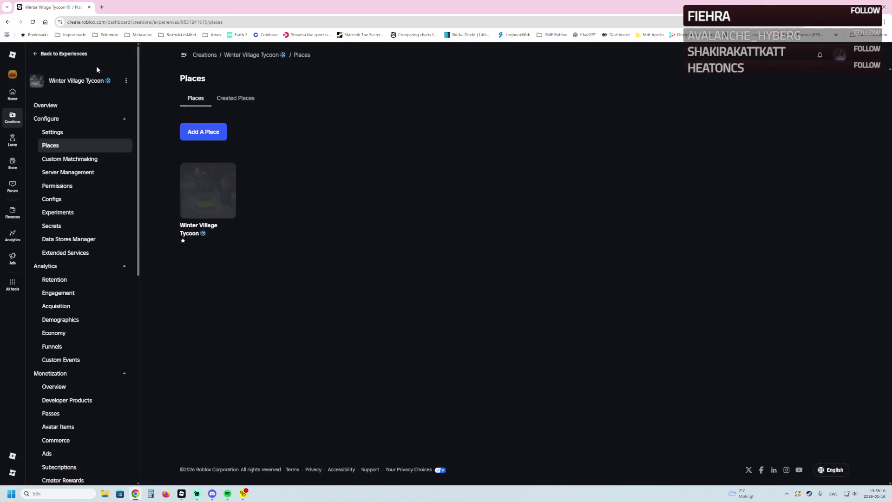
Step: Open Winter Village Tycoon's public Roblox page from the experience overview
left_click(91, 108)
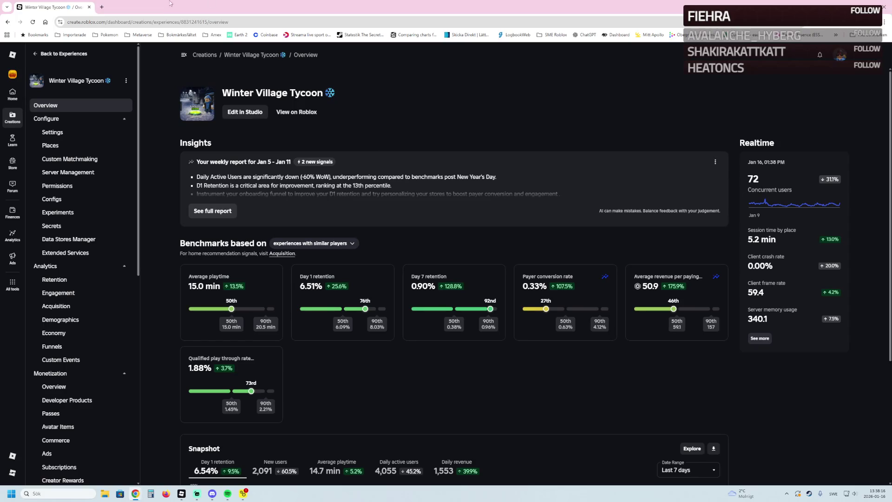
left_click(296, 113)
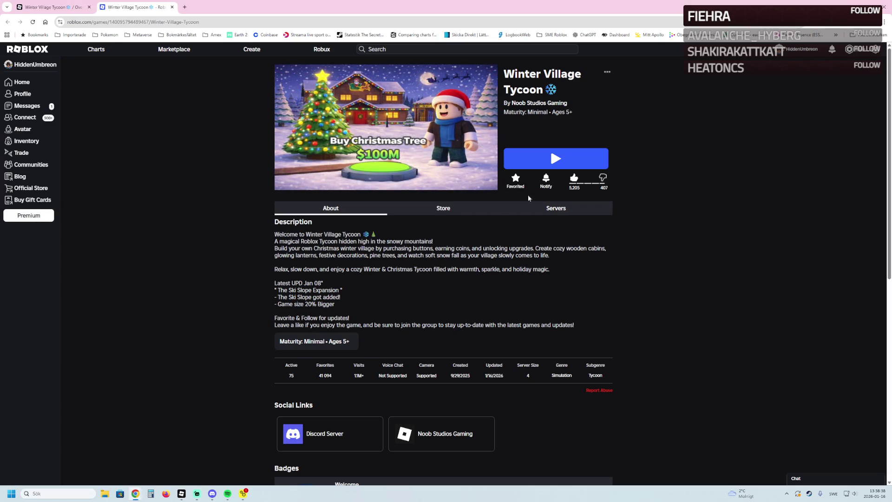
Step: From the Noob Studios Gaming community, background-tab Golden Tide Obby and view its campaign in Ads Manager at advertise.roblox.com
left_click(530, 103)
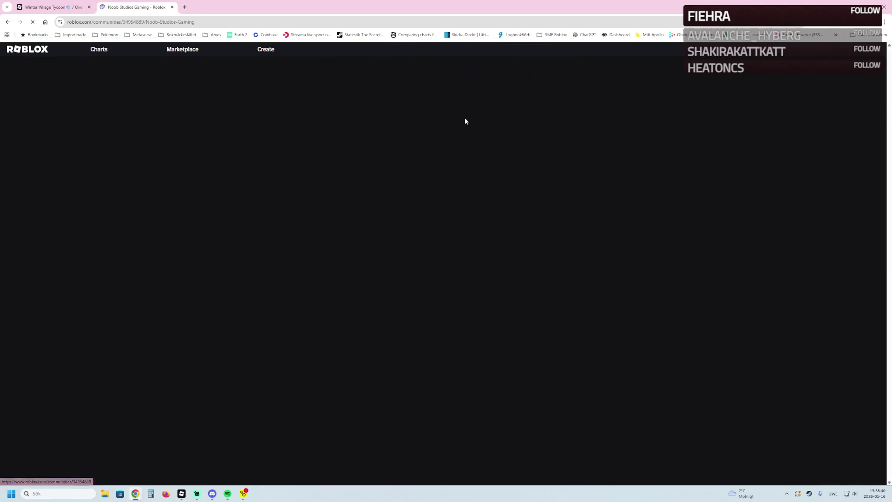
scroll(522, 308, "down", 1)
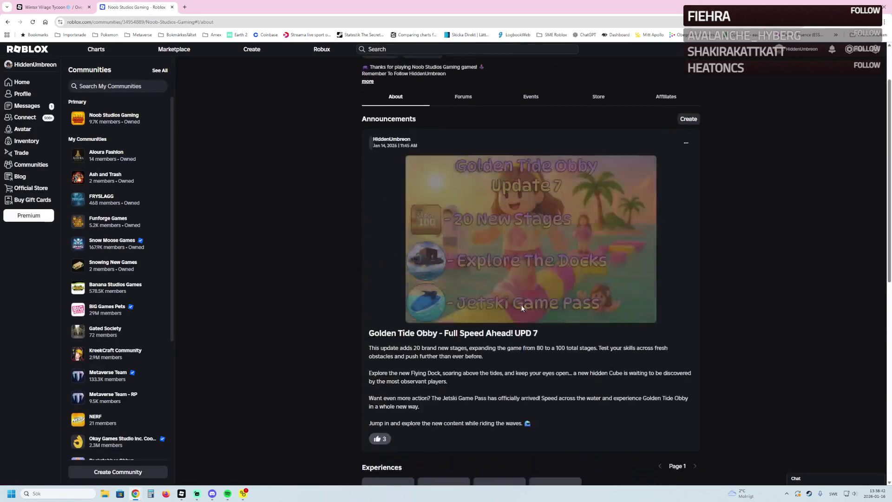
scroll(521, 307, "down", 2)
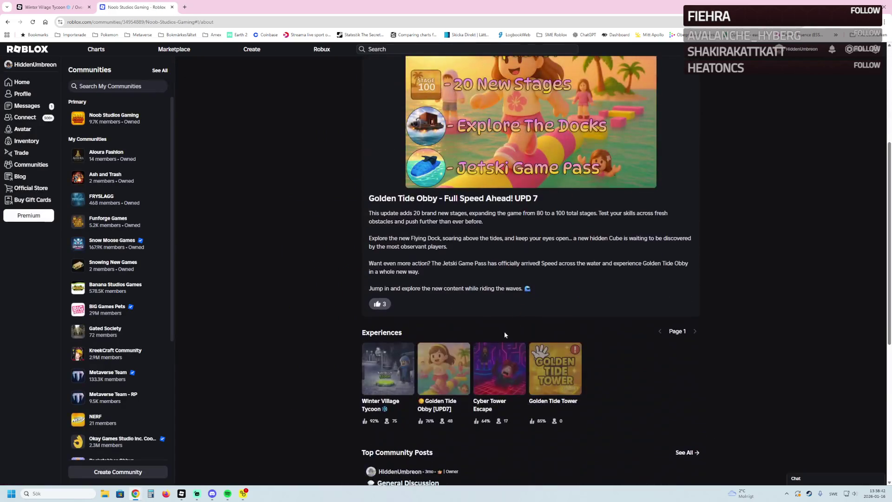
middle_click(440, 371)
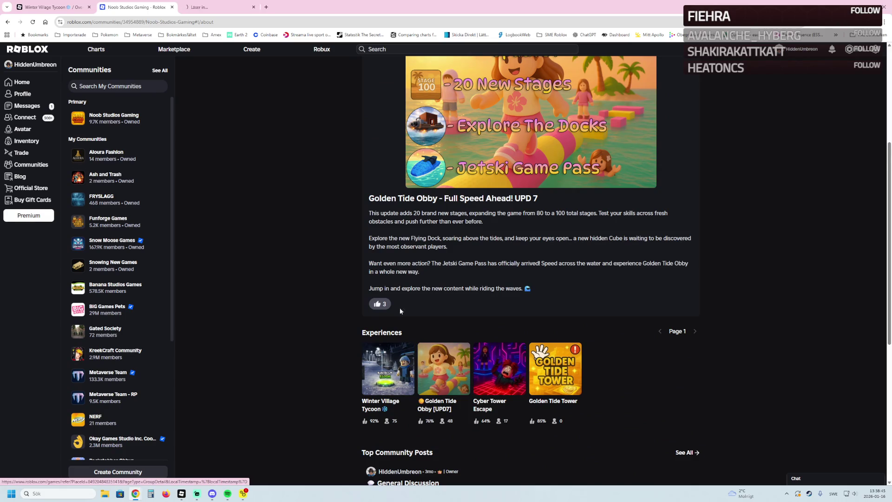
left_click(268, 8)
type("adv")
key("Return")
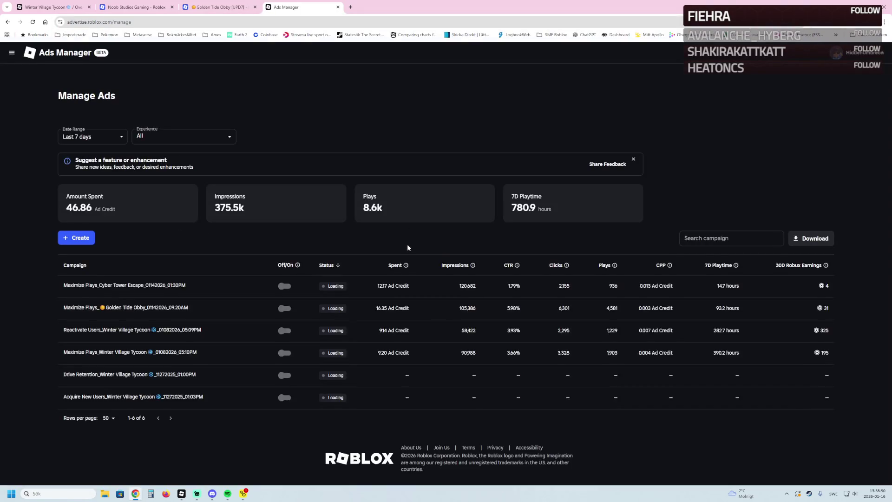
left_click(142, 308)
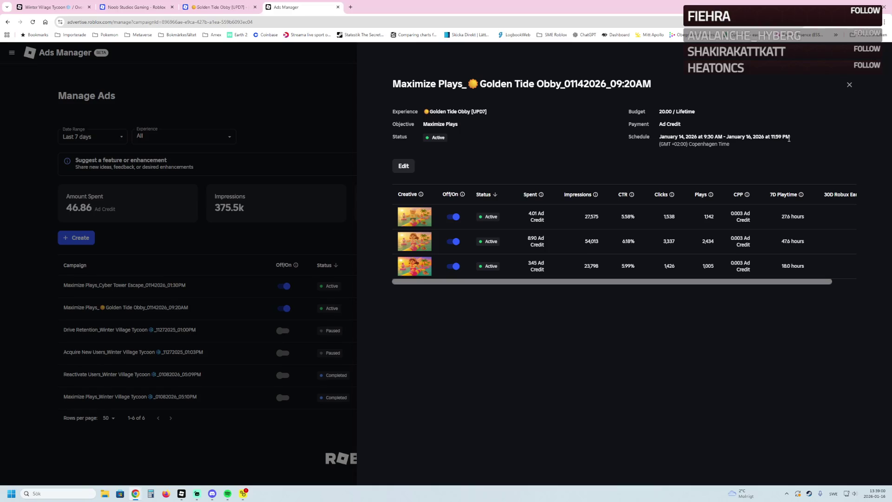
Step: Review the Cyber Tower Escape campaign's details panel, then switch to the Golden Tide Obby game page
left_click(304, 140)
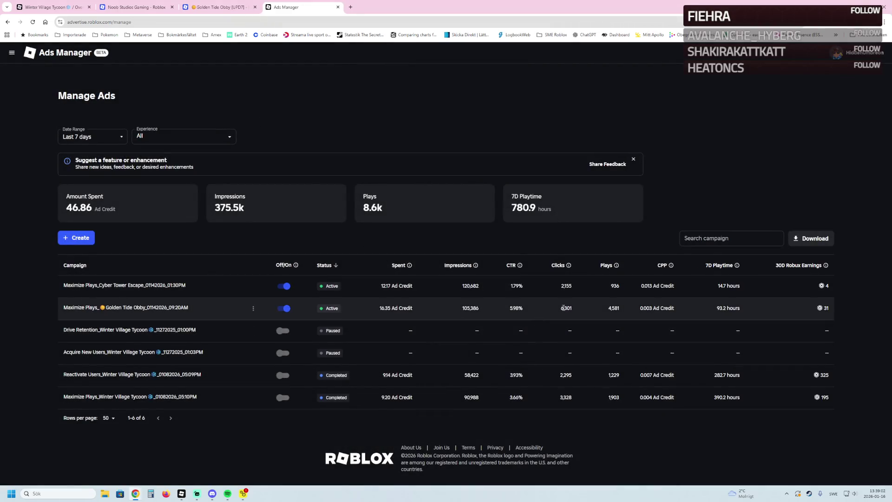
left_click(142, 286)
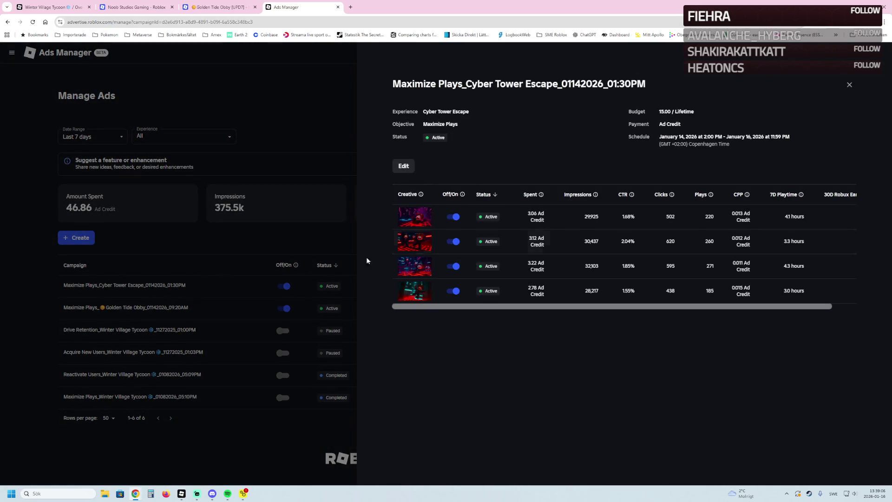
left_click(325, 124)
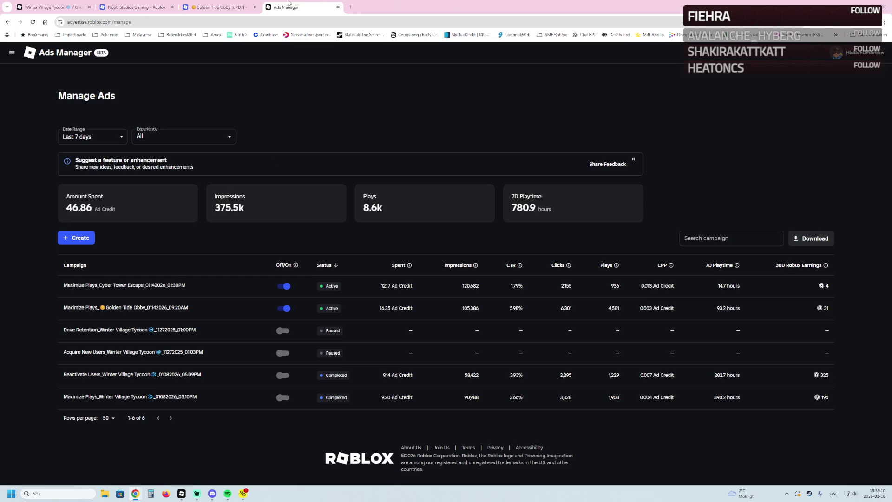
left_click(219, 8)
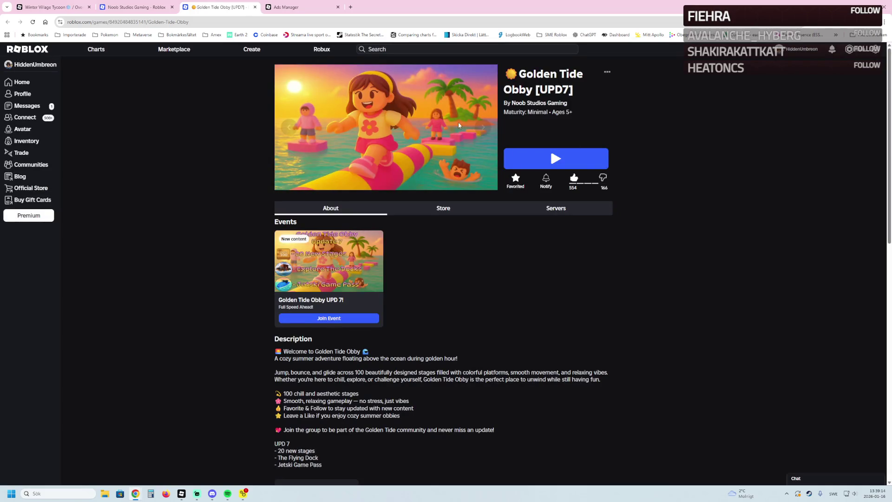
scroll(502, 249, "down", 2)
scroll(502, 251, "down", 2)
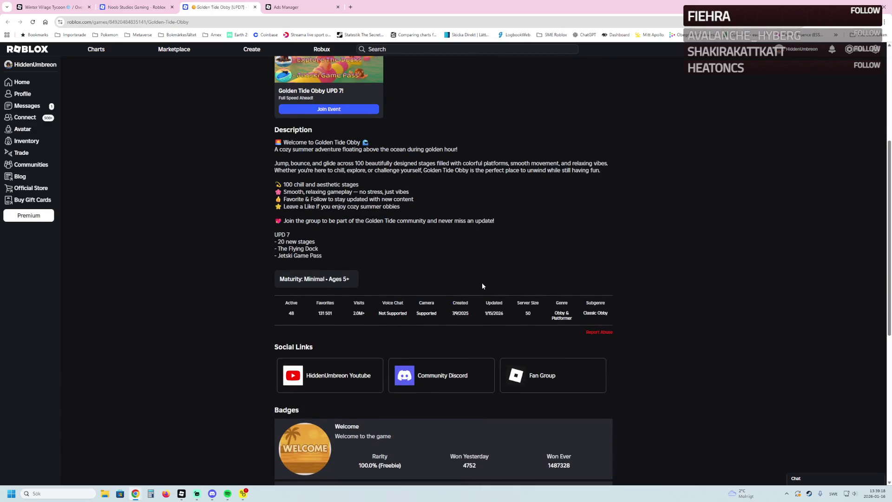
scroll(508, 281, "up", 2)
scroll(522, 283, "up", 2)
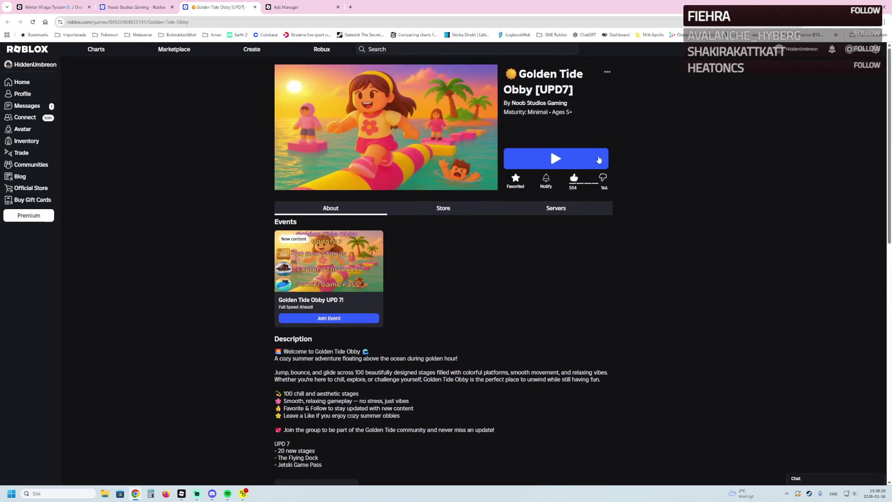
Step: Go from the game's options menu to its Creator Hub dashboard and explore the Day 1 retention chart
left_click(607, 72)
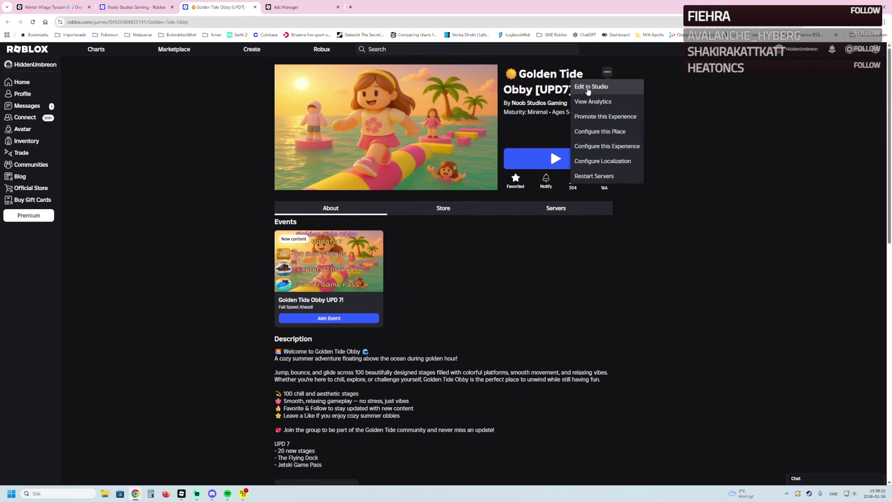
left_click(607, 146)
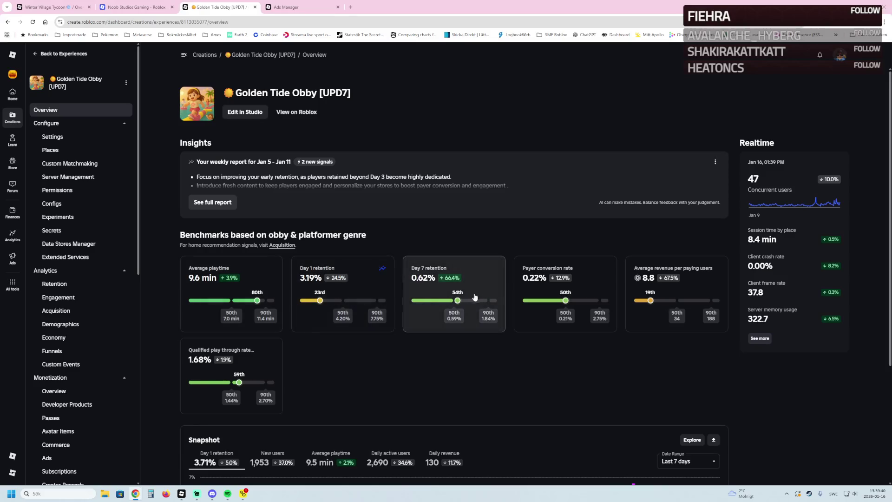
left_click(353, 296)
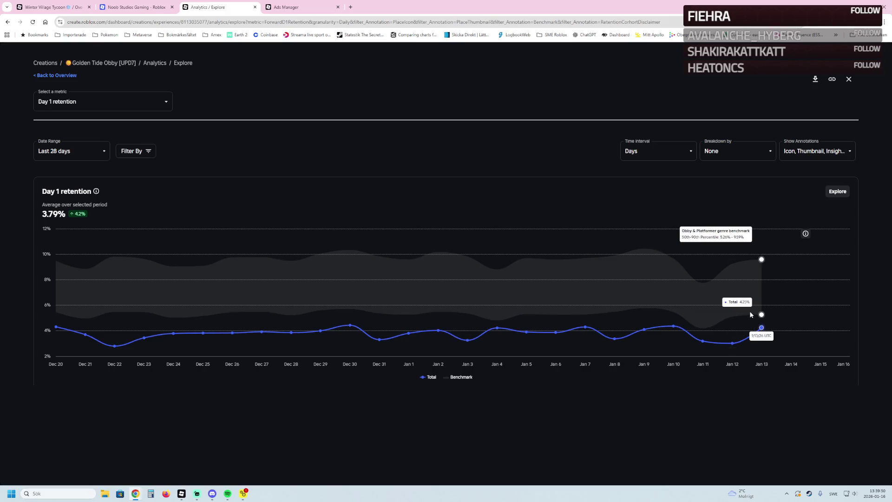
Step: Check the passes' sales analytics from the overview, then return to the Noob Studios Gaming community page
left_click(46, 76)
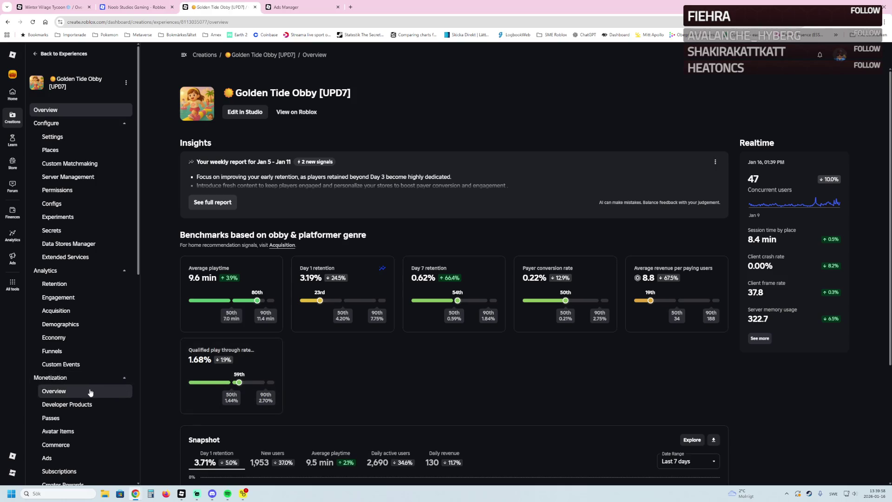
scroll(92, 389, "down", 1)
left_click(71, 383)
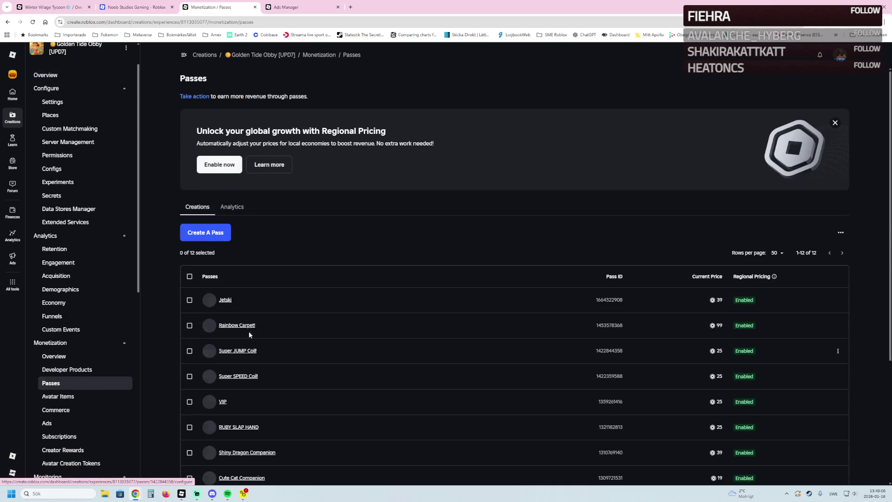
left_click(232, 206)
scroll(478, 295, "down", 2)
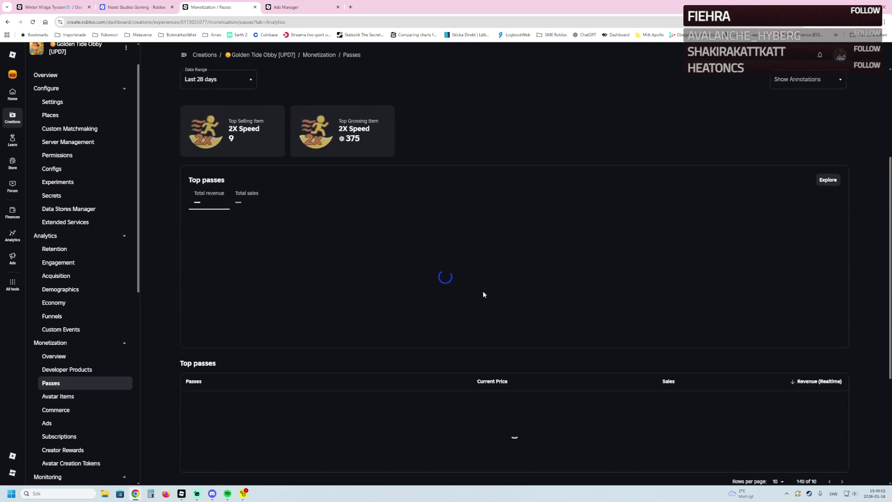
scroll(615, 319, "down", 2)
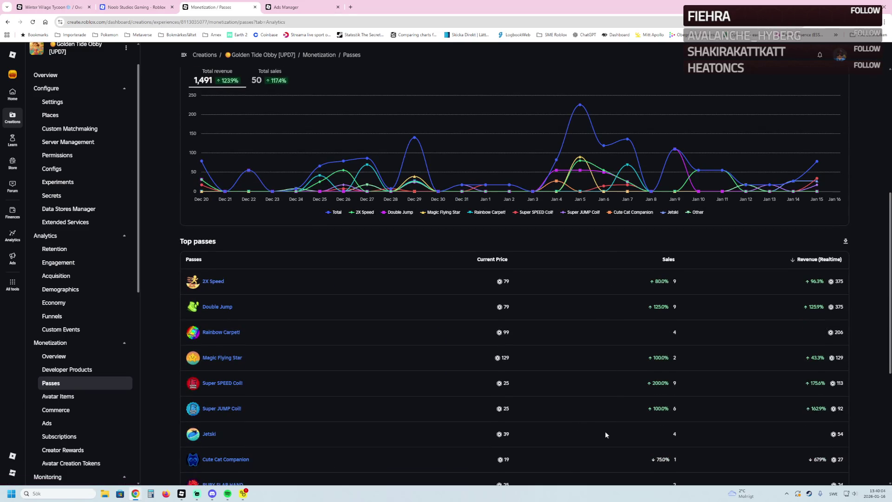
scroll(613, 429, "up", 2)
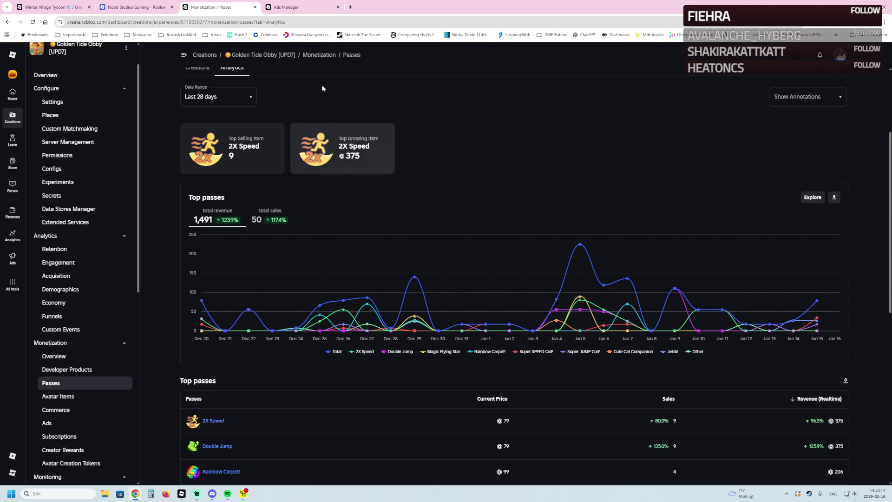
left_click(113, 6)
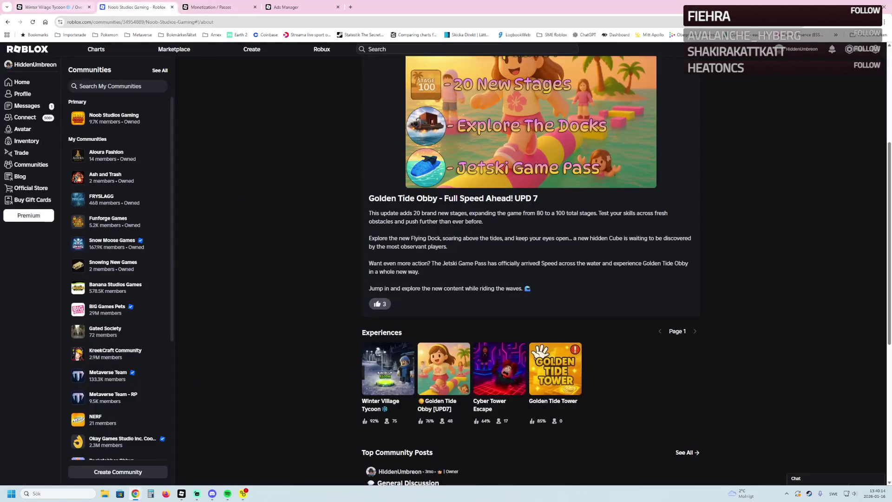
Step: Switch from the browser over to Roblox Studio via the Windows taskbar
left_click(197, 494)
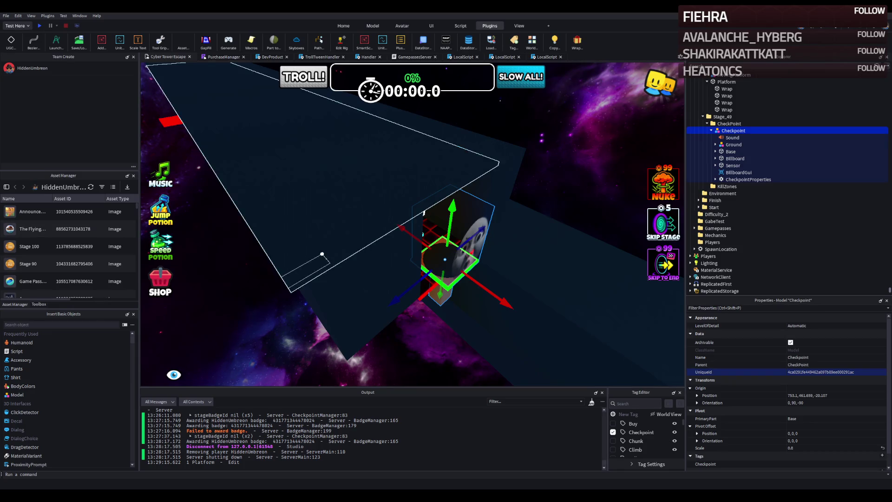
scroll(441, 241, "up", 5)
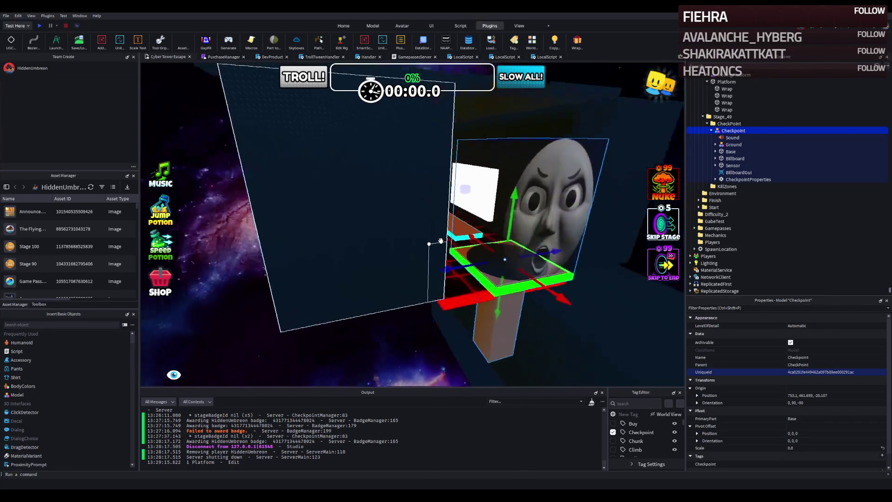
scroll(440, 240, "up", 5)
key("f")
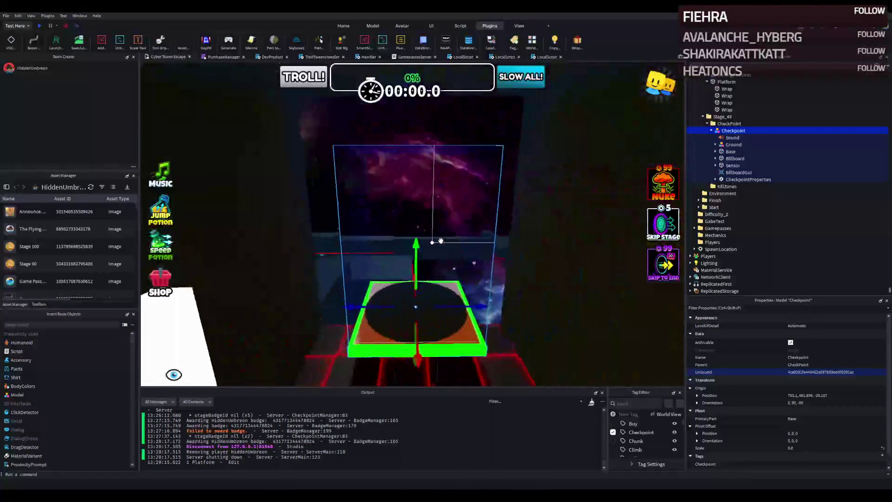
scroll(439, 241, "up", 3)
scroll(433, 241, "up", 3)
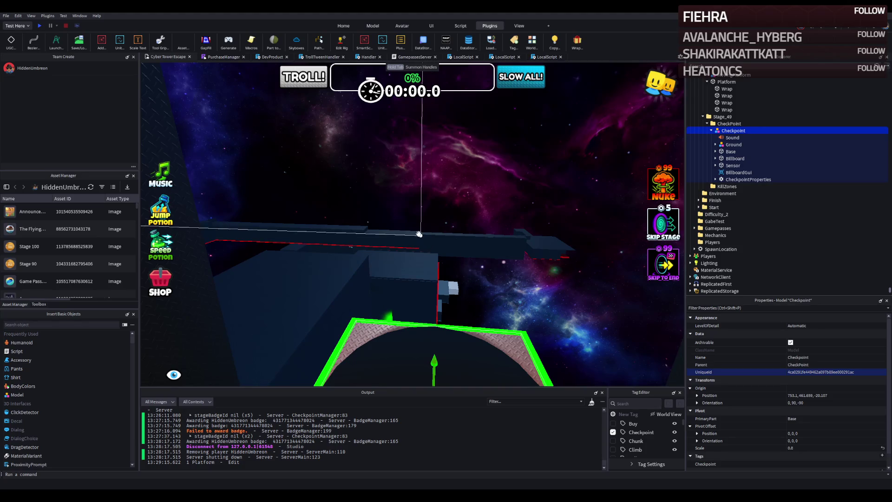
left_click_drag(431, 242, 353, 239)
Step: Fly the camera from the stage 49 checkpoint along the corridor to the stage 43 floor
key("f")
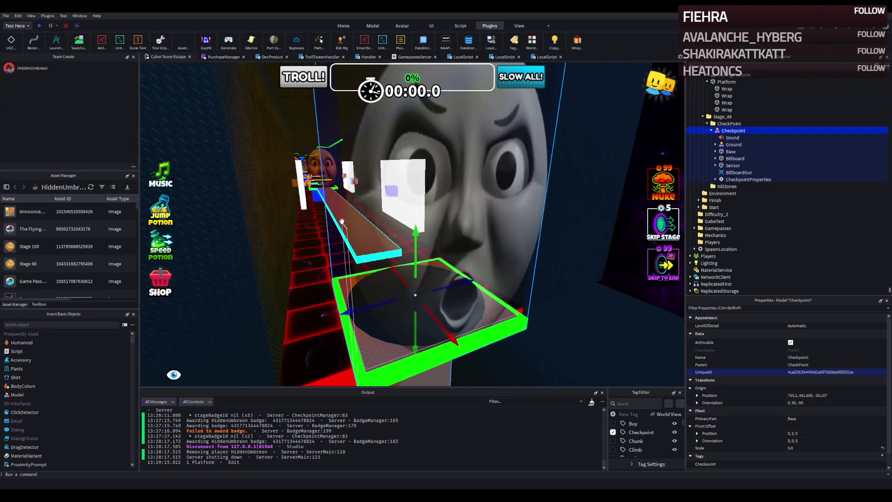
key("d")
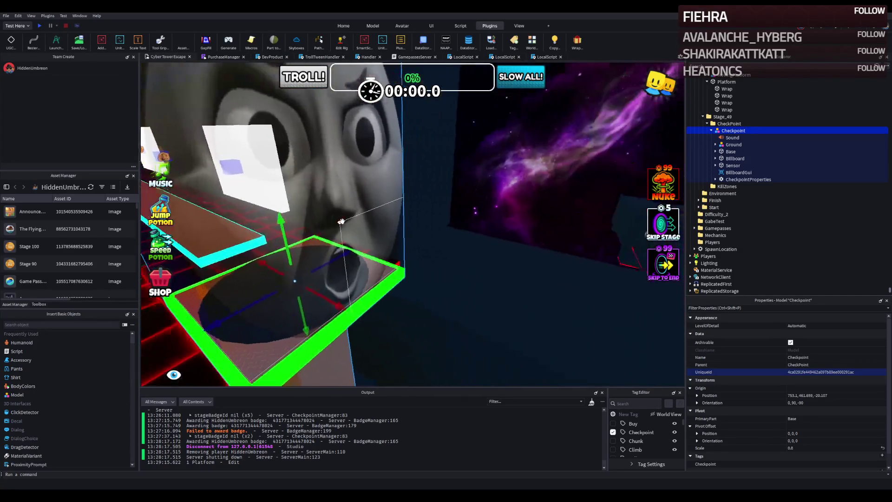
key("f")
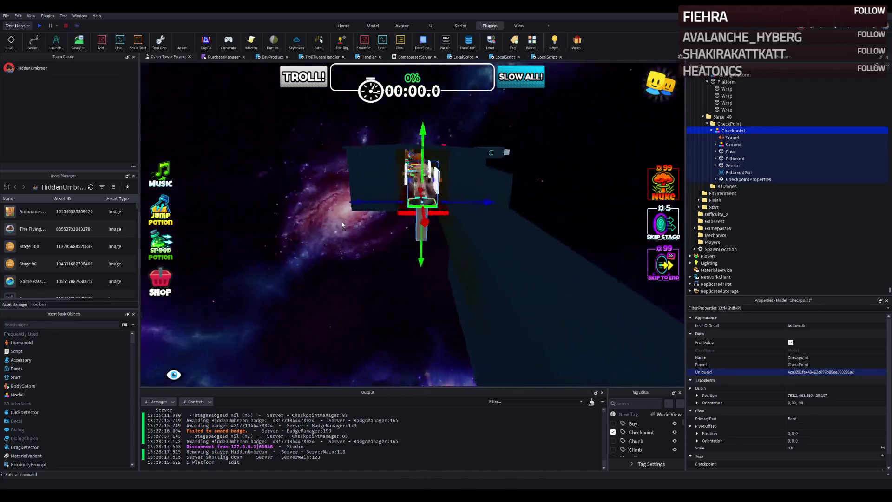
key("w")
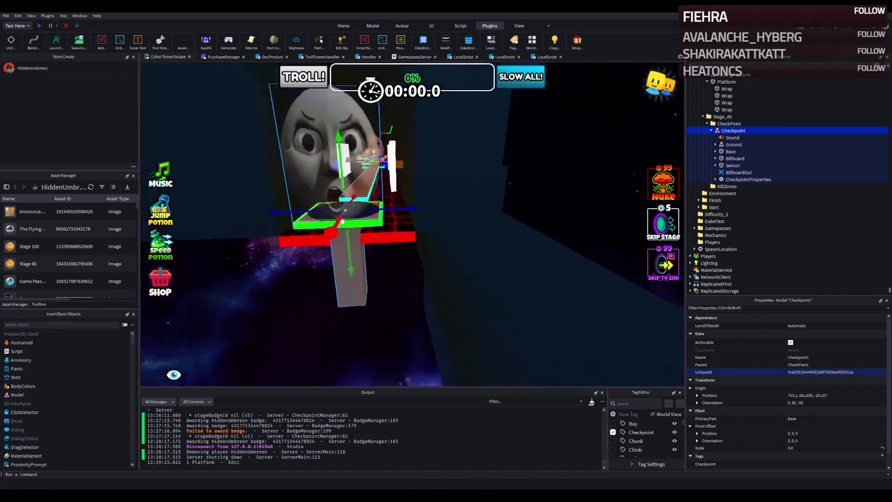
key("s")
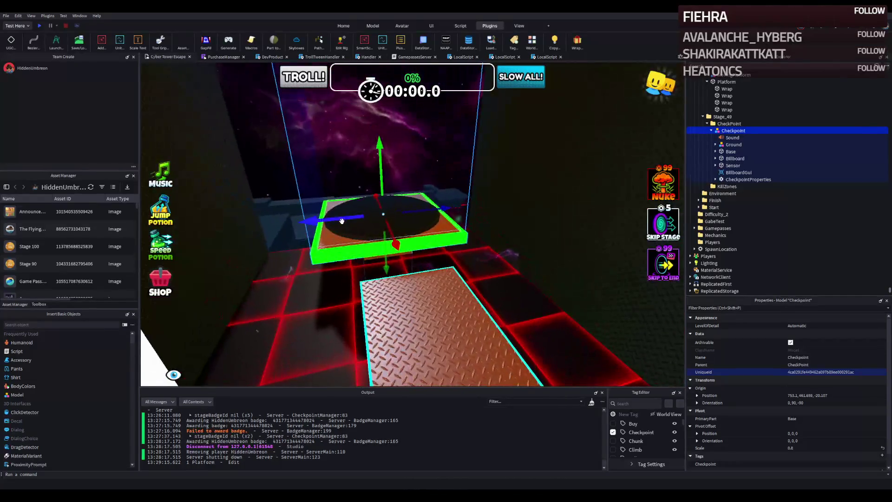
key("q")
key("q")
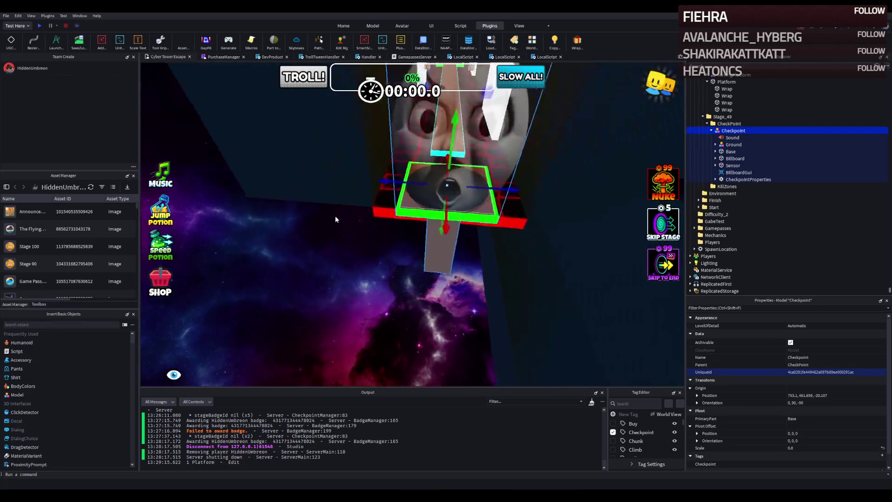
key("w")
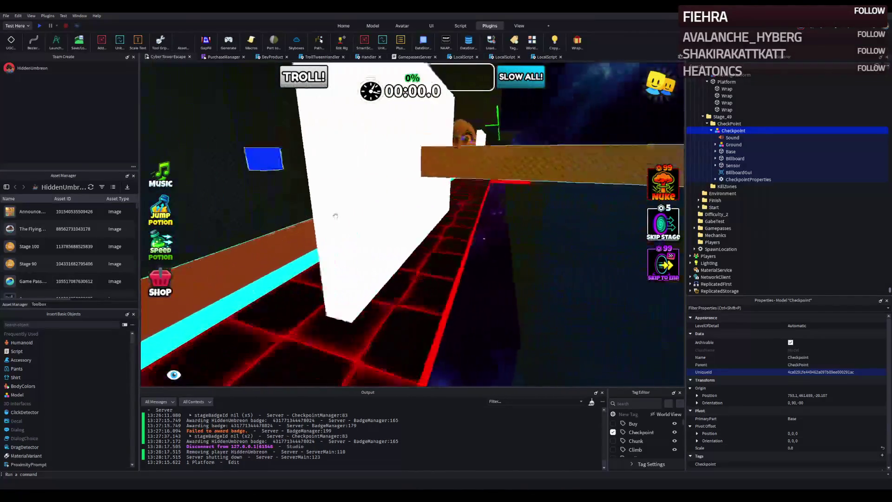
key("s")
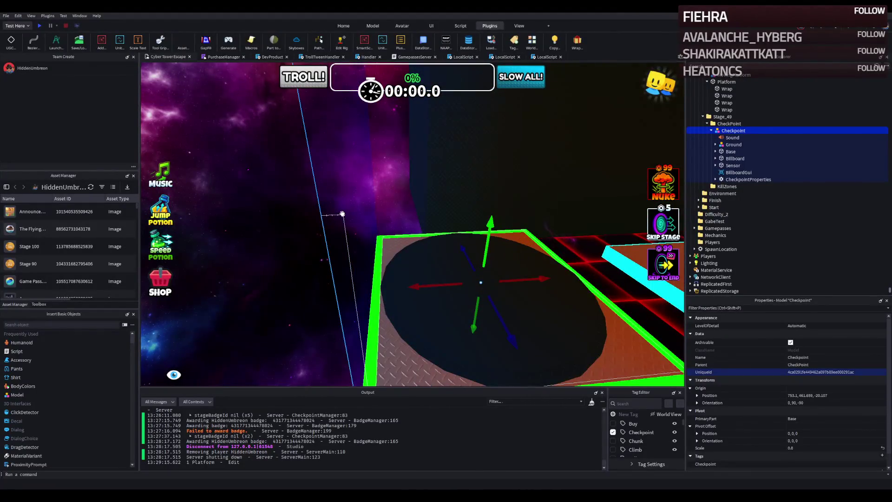
key("s")
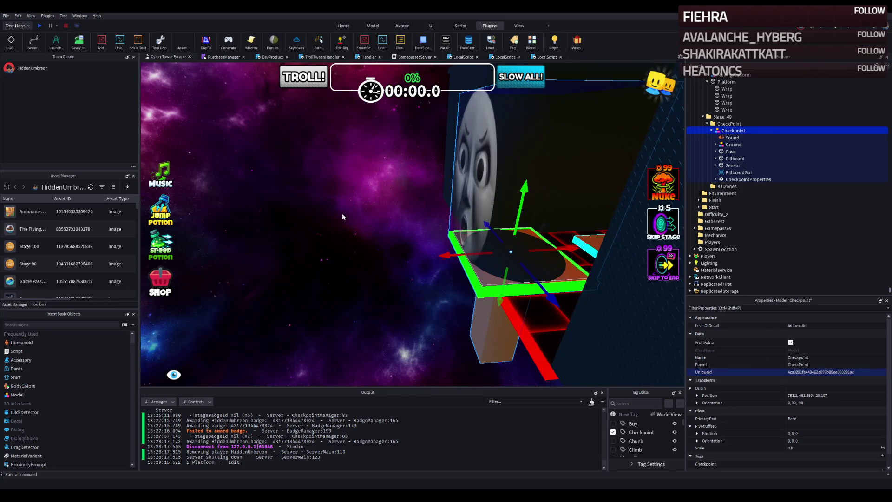
left_click_drag(280, 186, 338, 190)
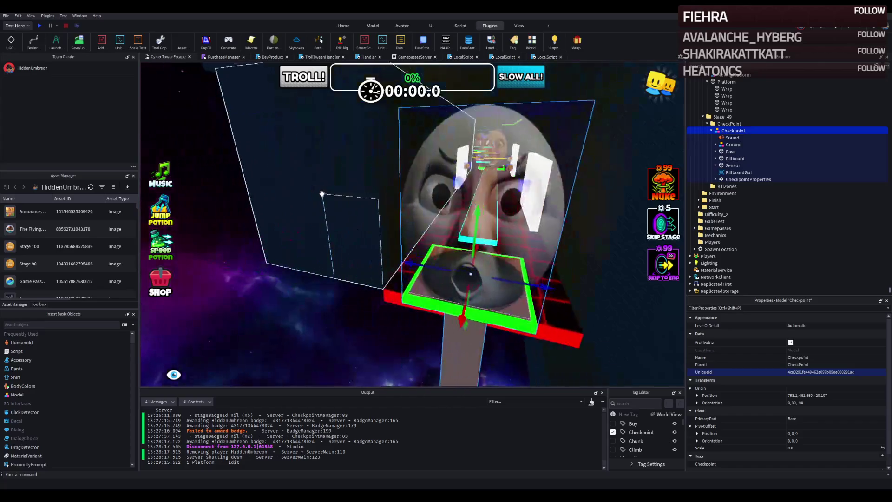
key("w")
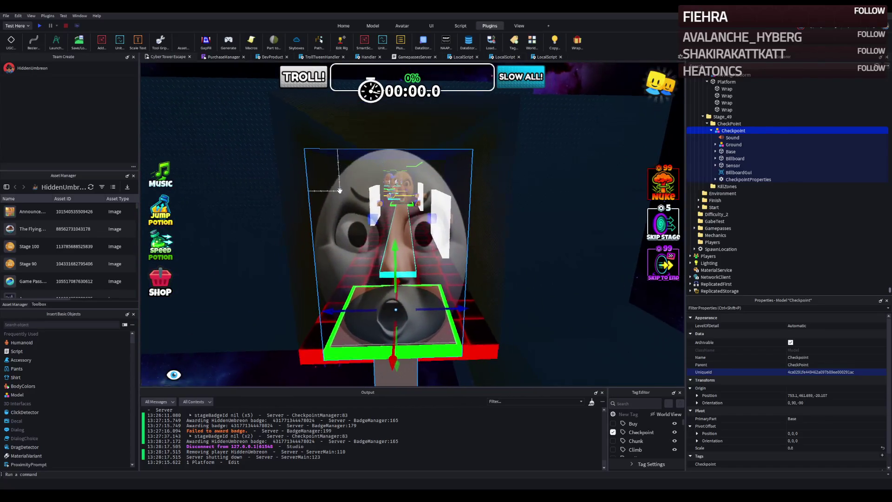
key("f")
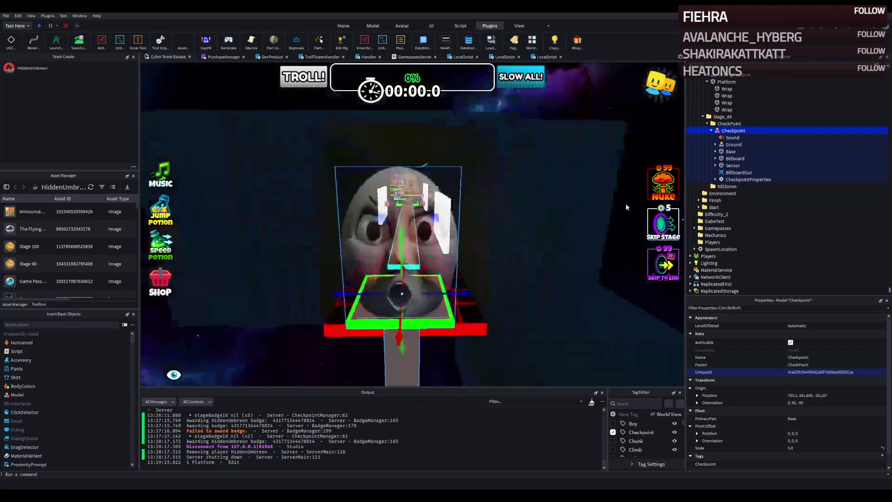
key("w")
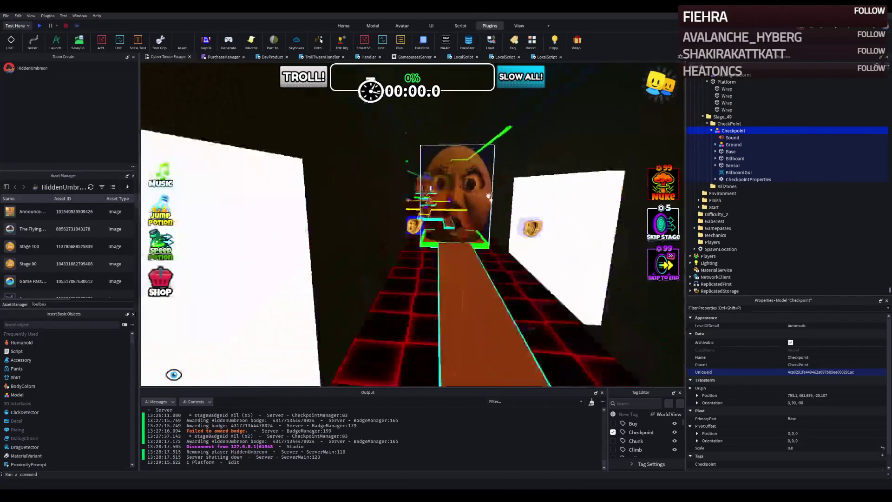
left_click_drag(499, 197, 472, 195)
key("w")
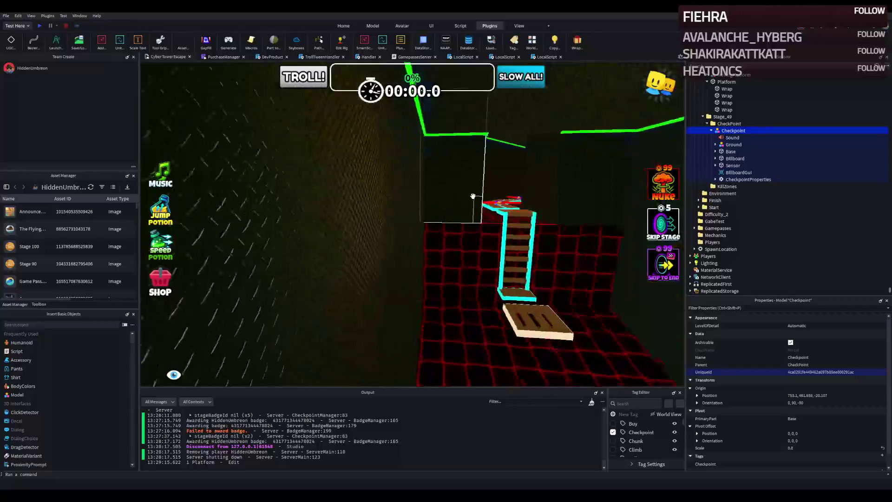
key("s")
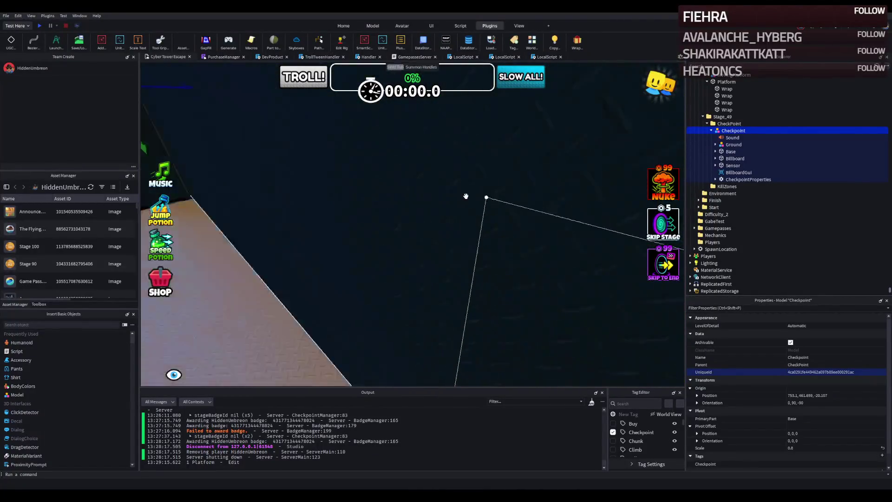
key("s")
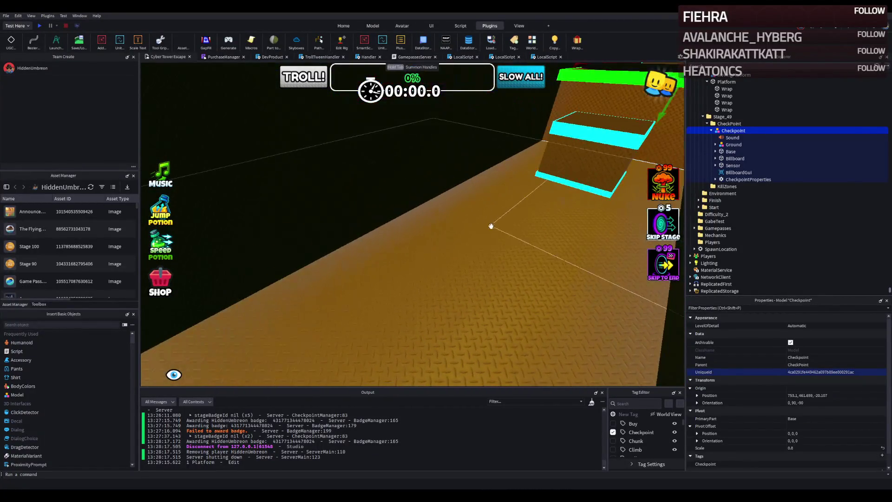
Step: Duplicate the stage 43 Floor and character Rig and fly the copies back toward the stage 49 checkpoint platform
left_click(490, 226)
key("s")
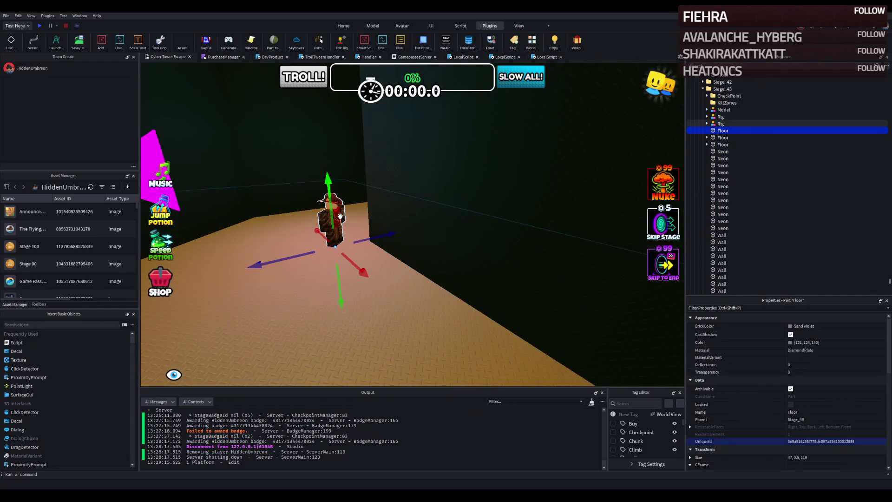
left_click(340, 216, "ctrl")
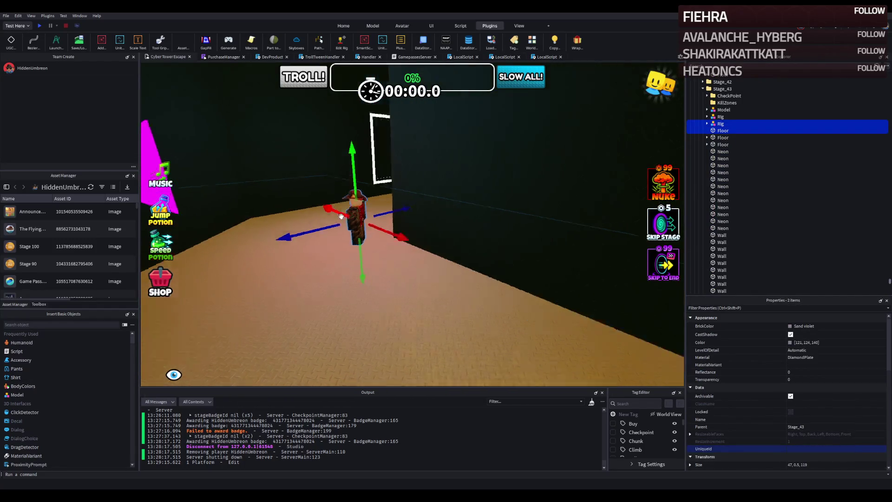
key("w")
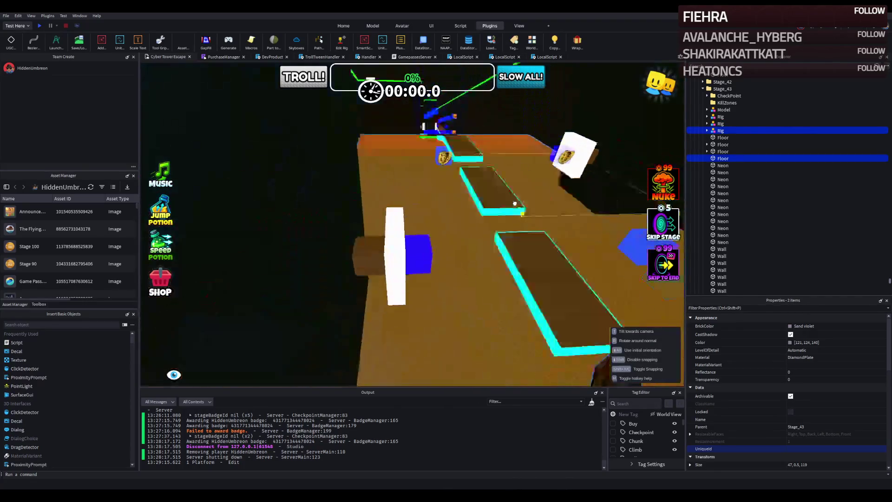
key("w")
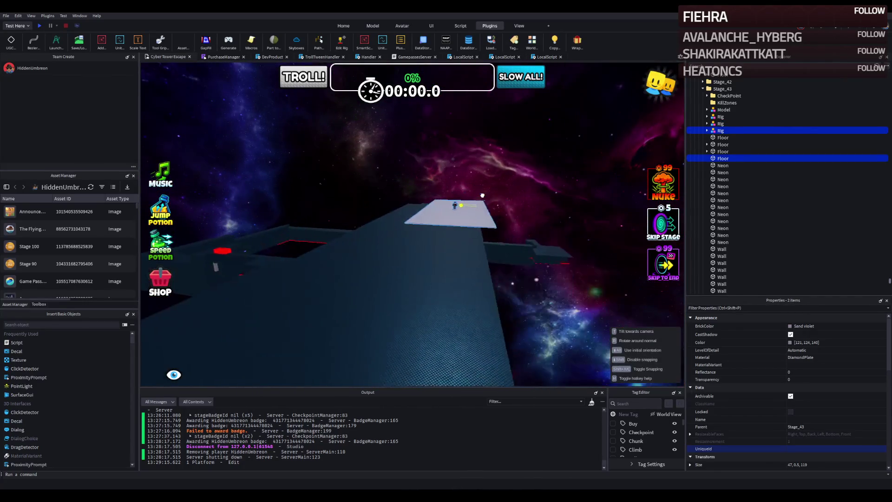
key("s")
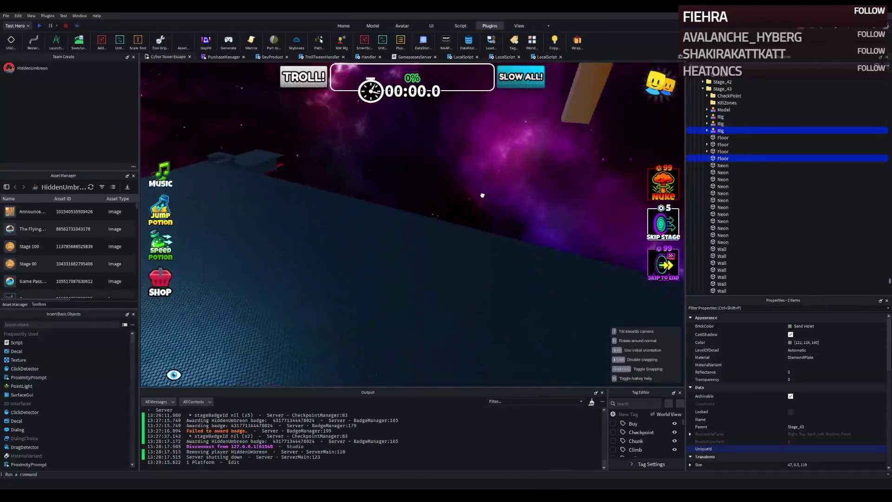
key("s")
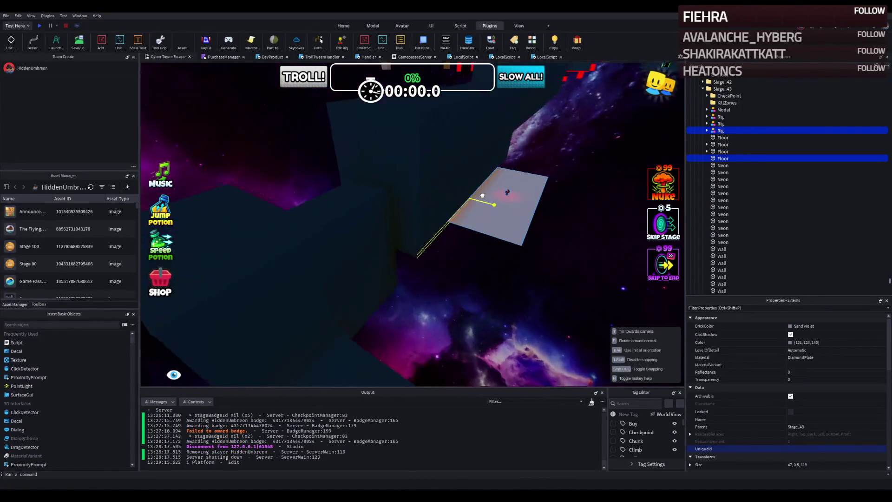
key("w")
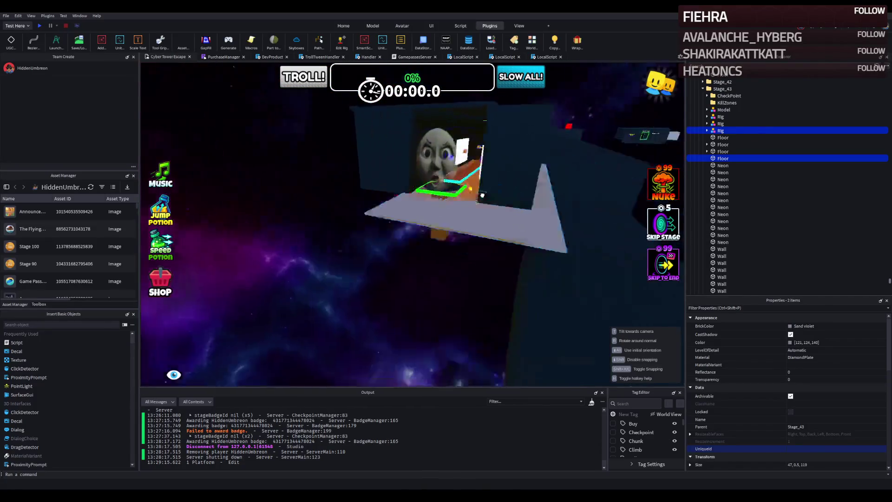
key("w")
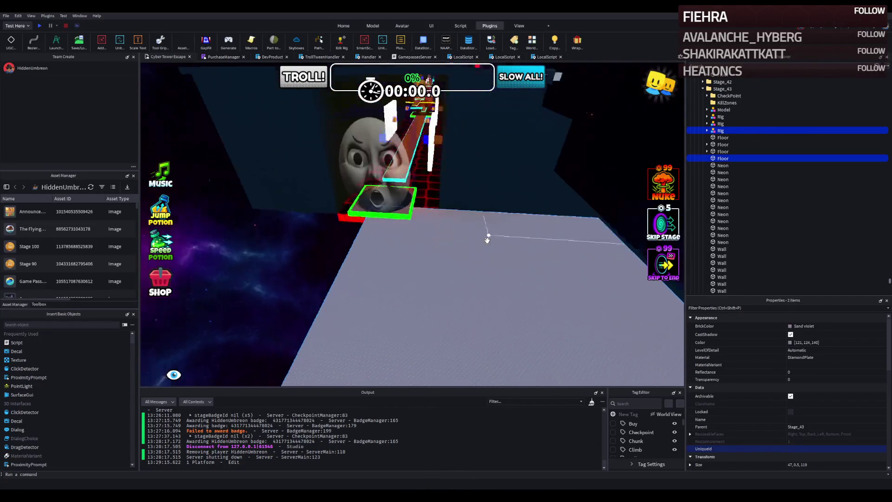
Step: Move the copied Rig and Floor out of CheckPoint directly under the Stage_49 folder in Explorer
left_click(407, 194, "ctrl")
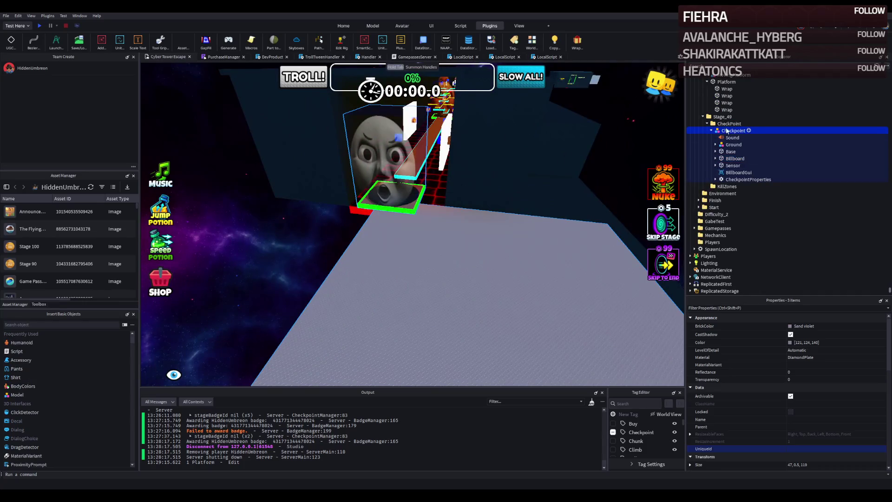
left_click(711, 116)
left_click(711, 116)
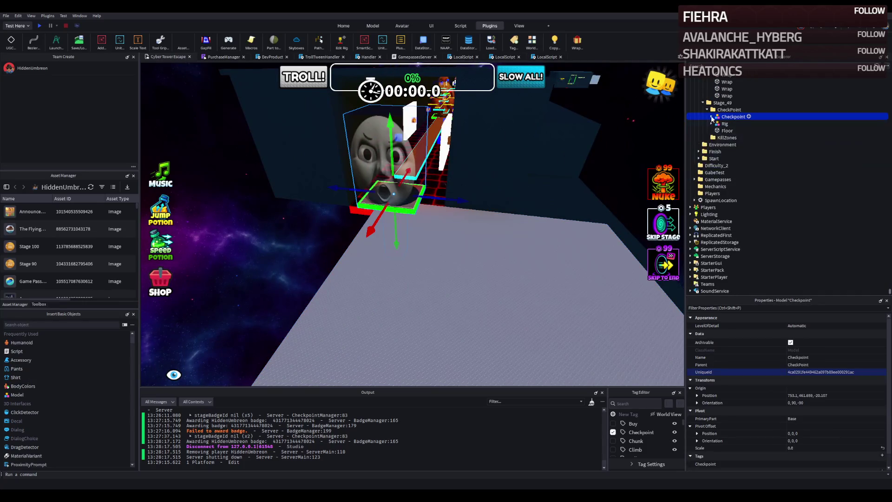
left_click_drag(721, 105, 721, 105)
left_click(711, 109)
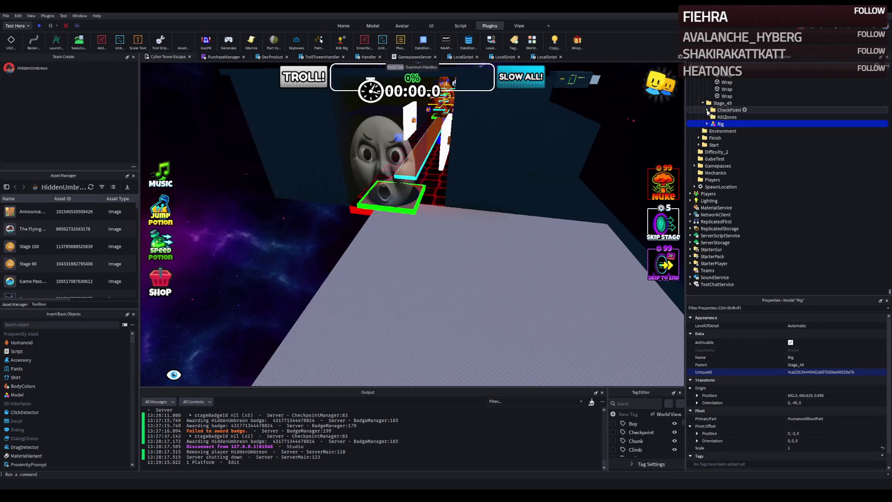
left_click(536, 255)
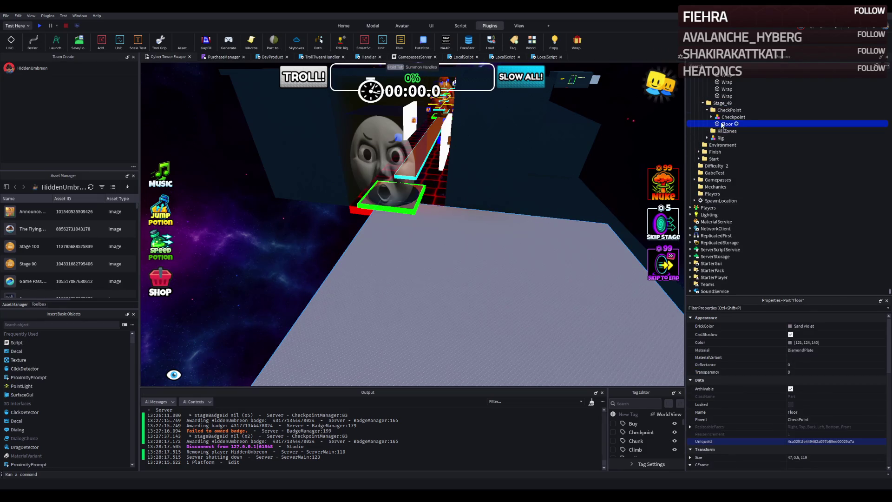
left_click_drag(713, 108, 718, 103)
left_click(708, 109)
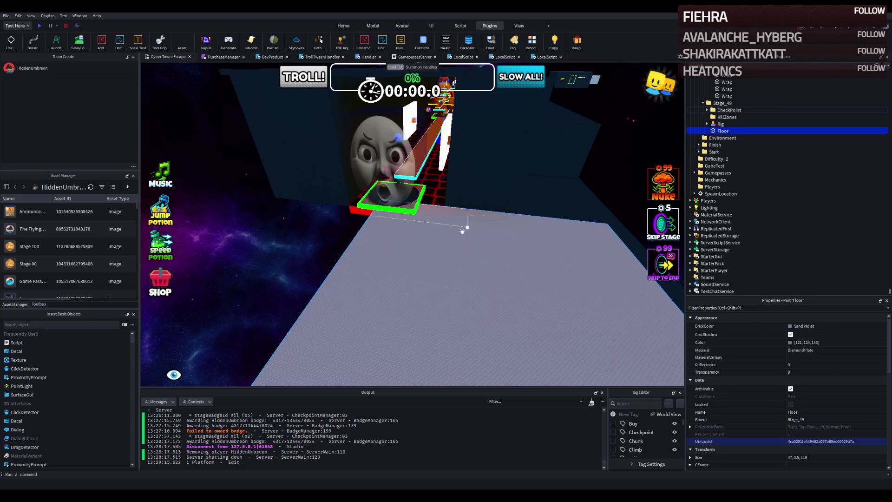
Step: Select the stage 49 Checkpoint model and bring the view down to platform level for lowering it
key("w")
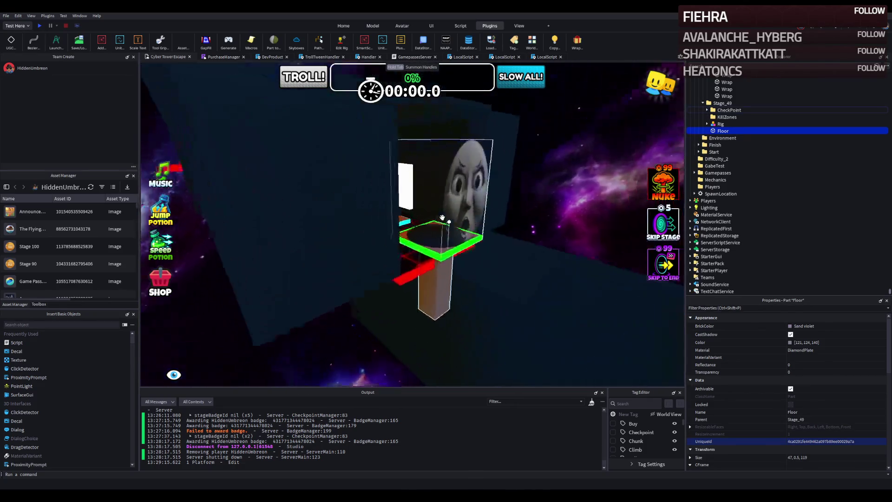
left_click(422, 225)
key("f")
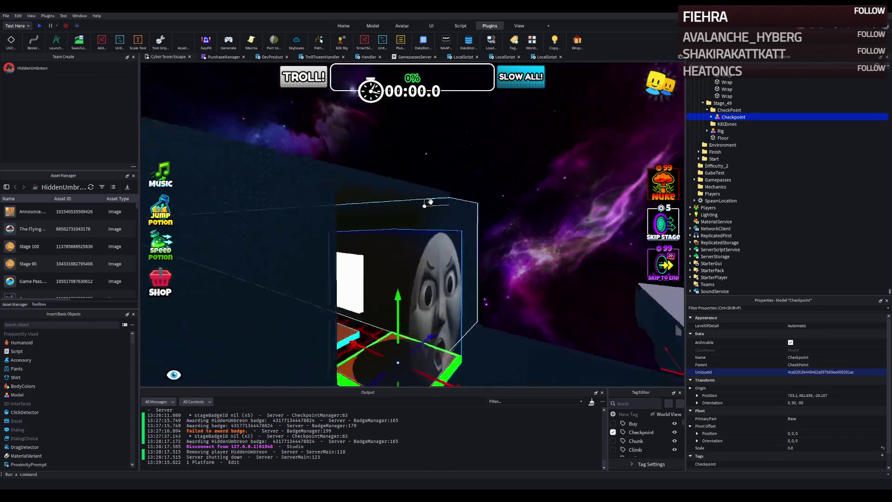
mouse_move(418, 356)
left_mouse_down()
mouse_move(499, 299)
mouse_move(488, 259)
mouse_move(496, 255)
left_mouse_up()
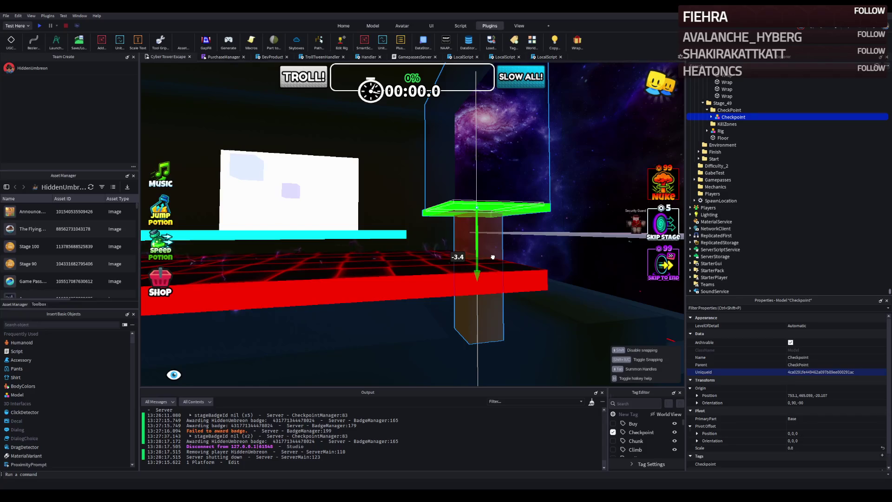
Step: Lower the Checkpoint, resize the Floor part to about 37.2 and push it up against the tower
left_click_drag(495, 255, 494, 256)
left_click(485, 256)
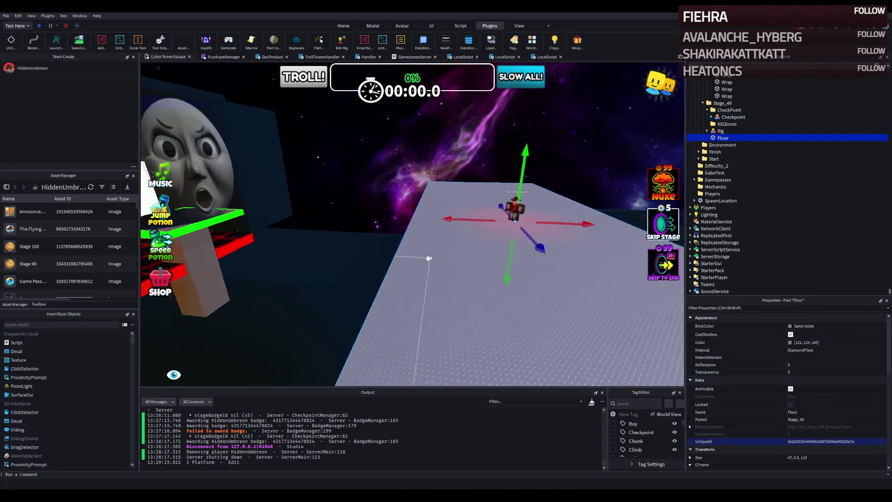
scroll(526, 251, "down", 3)
left_click_drag(542, 251, 408, 205)
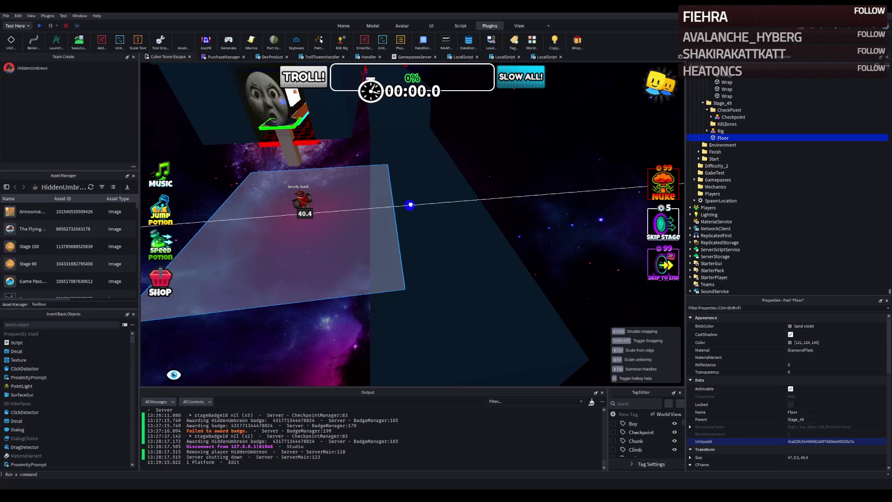
left_click_drag(408, 205, 408, 205)
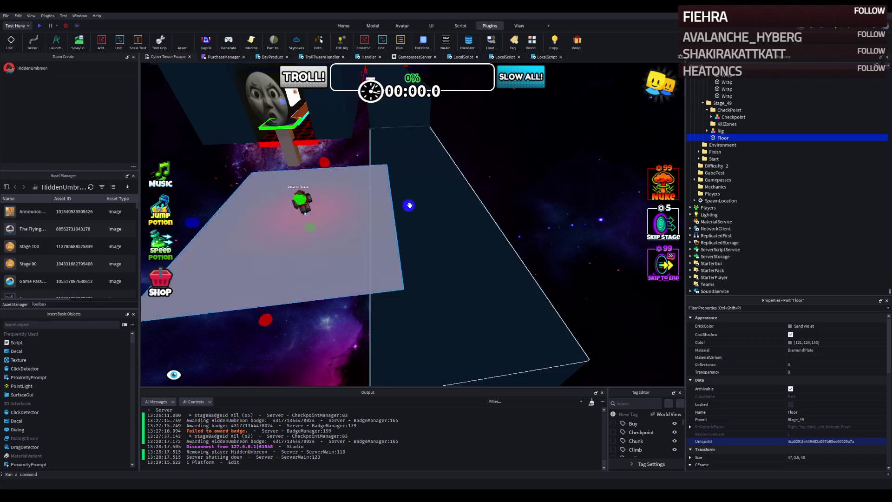
key("w")
key("w")
key("w")
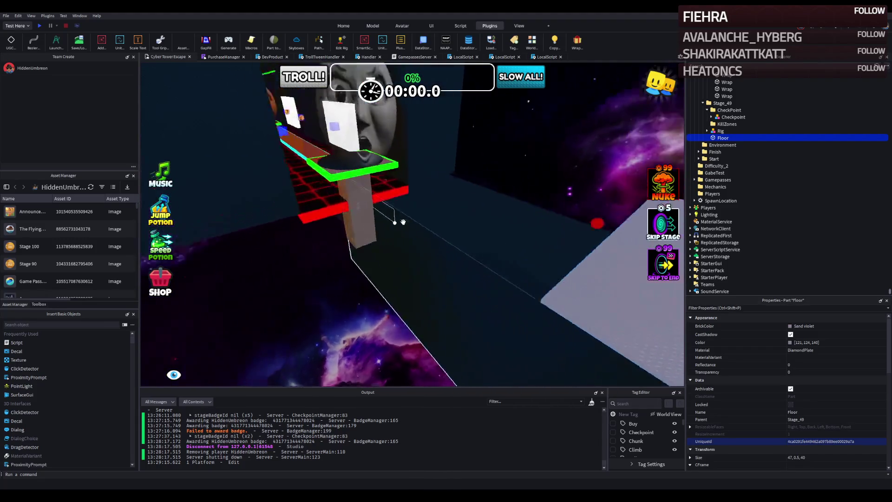
key("d")
left_click_drag(362, 277, 330, 245)
key("s")
Step: Paste the Checkpoint's Position into the Floor, then slide the floor 31.2 studs along X beside the checkpoint
left_click(733, 116)
left_click(839, 395)
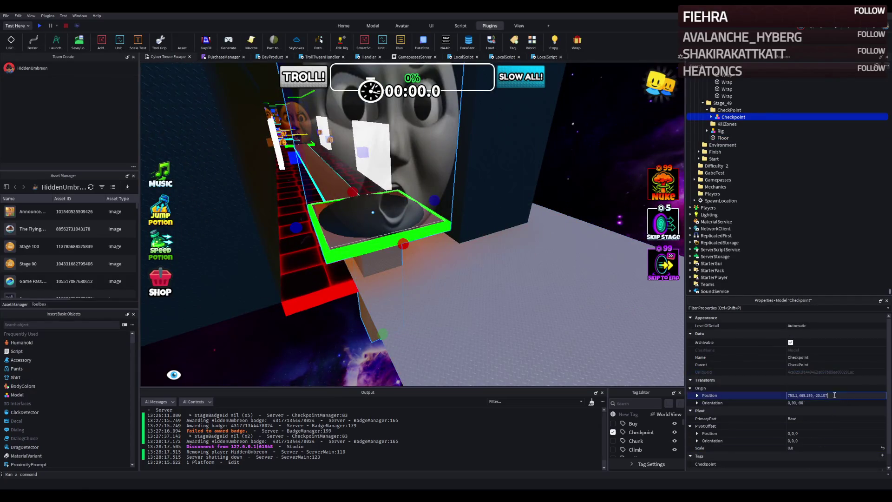
left_click(594, 352)
scroll(831, 430, "down", 5)
left_click(826, 449)
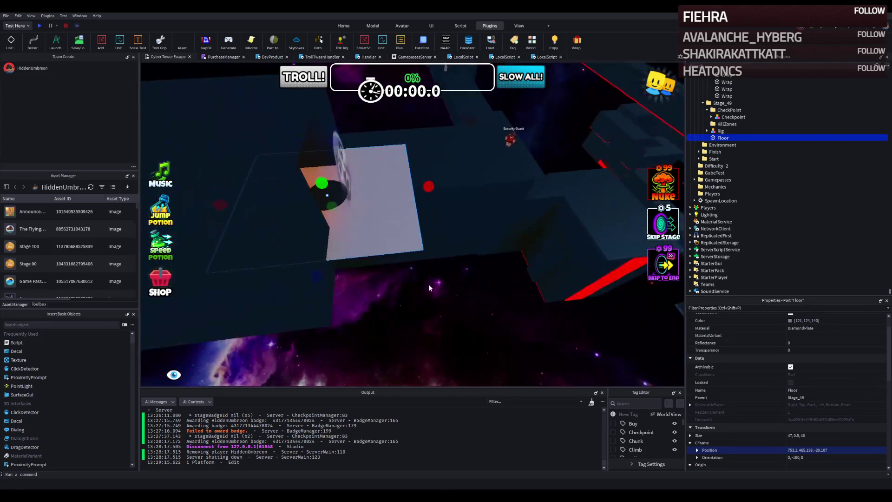
left_click_drag(371, 182, 505, 187)
scroll(505, 187, "up", 5)
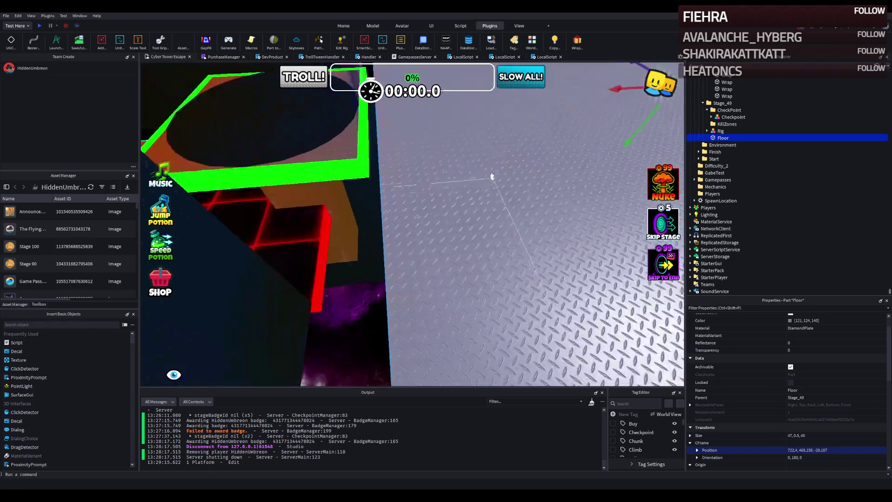
mouse_move(528, 144)
left_mouse_down()
mouse_move(551, 130)
mouse_move(547, 136)
left_mouse_up()
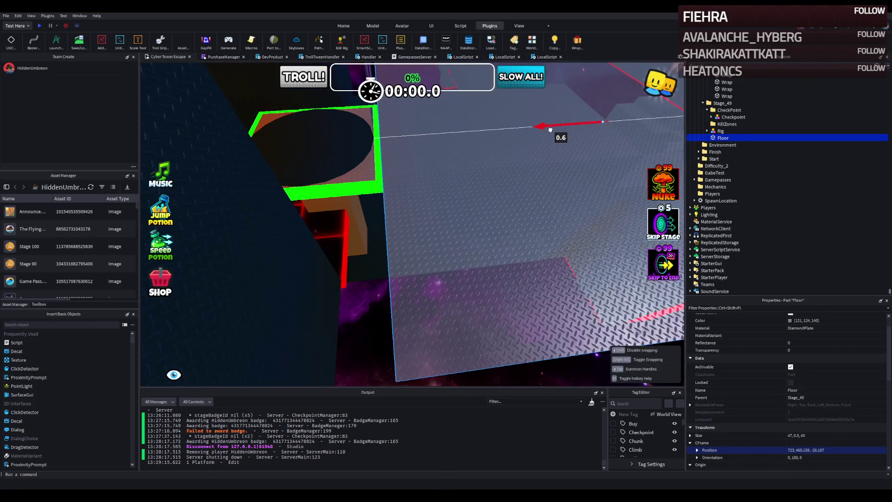
scroll(544, 136, "down", 5)
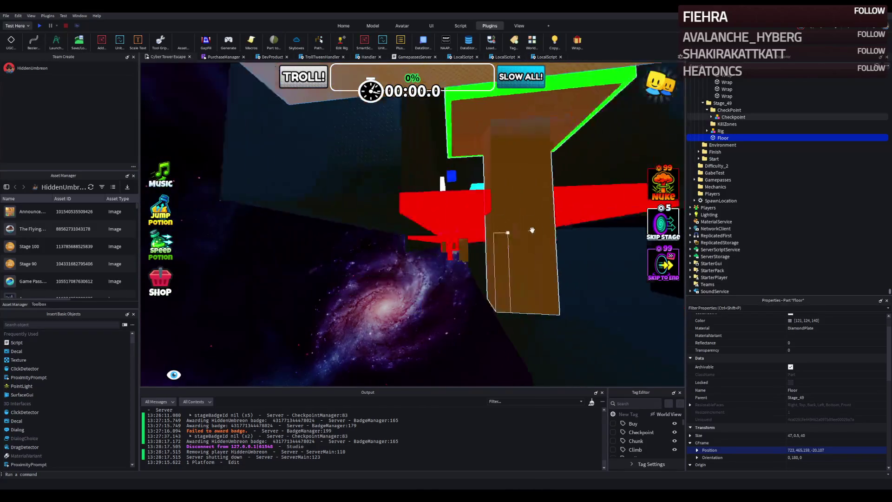
left_click(387, 230)
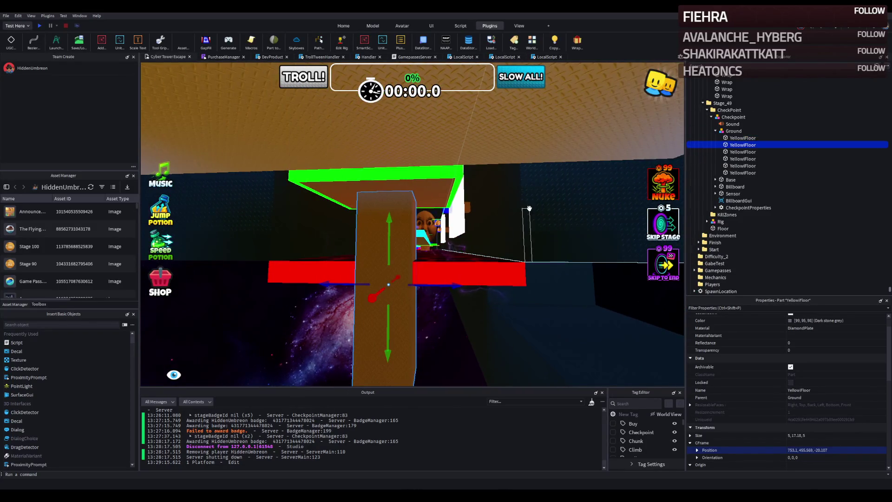
left_click(529, 208)
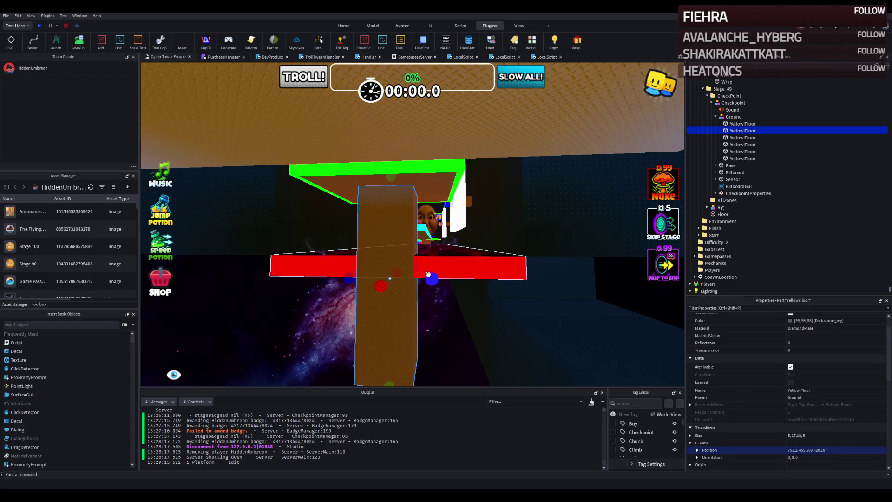
left_click_drag(431, 281, 539, 291)
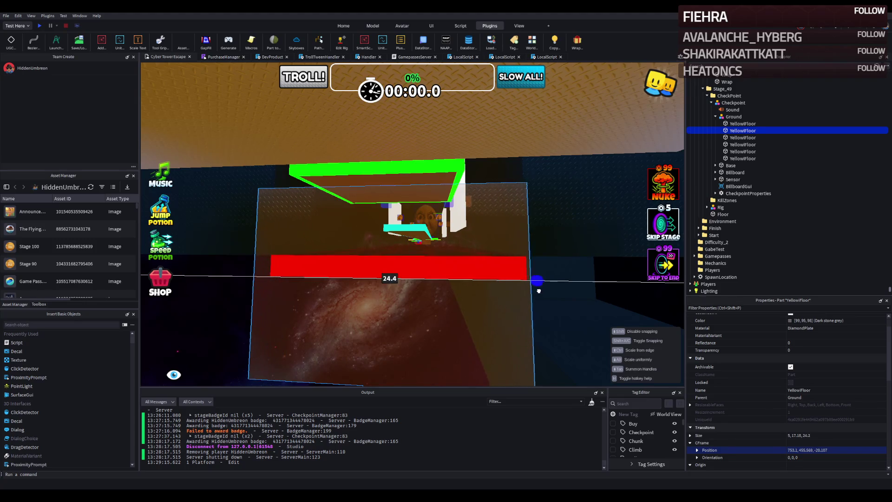
scroll(538, 290, "up", 5)
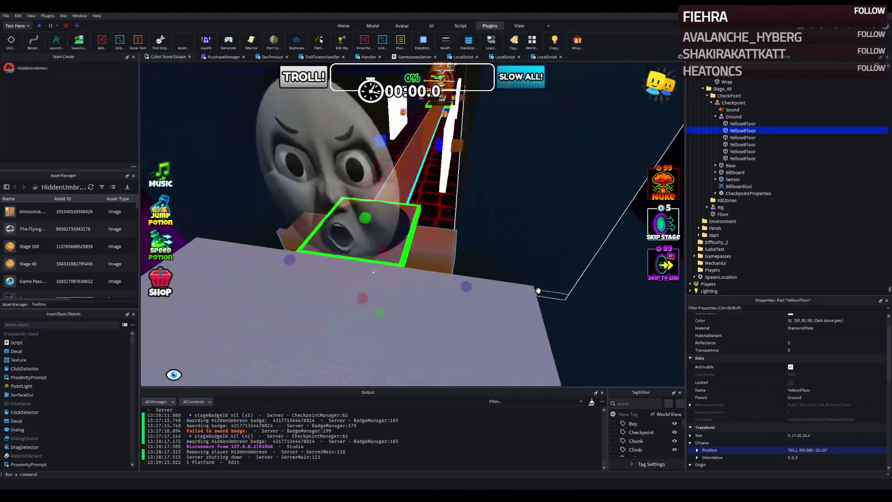
scroll(538, 290, "up", 3)
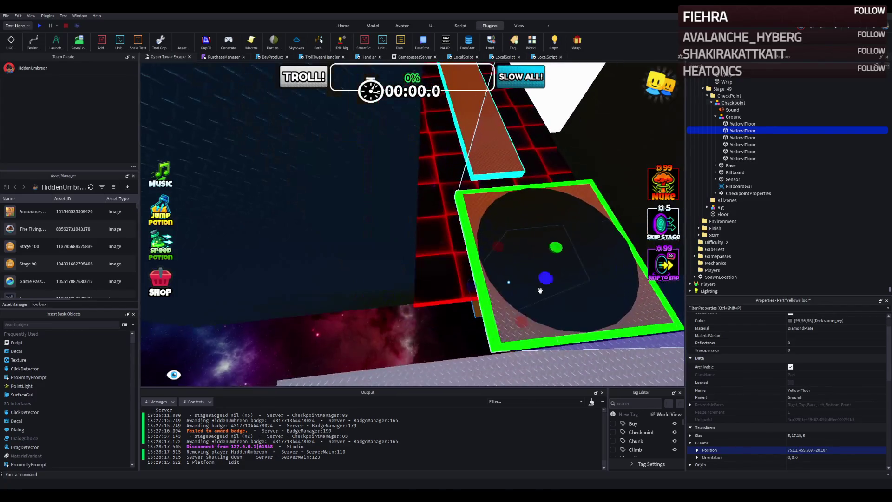
scroll(499, 280, "down", 3)
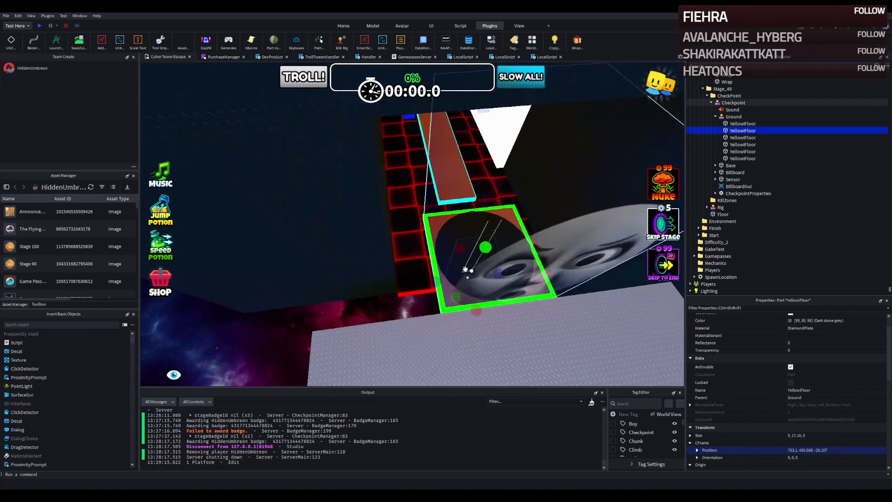
scroll(388, 259, "up", 5)
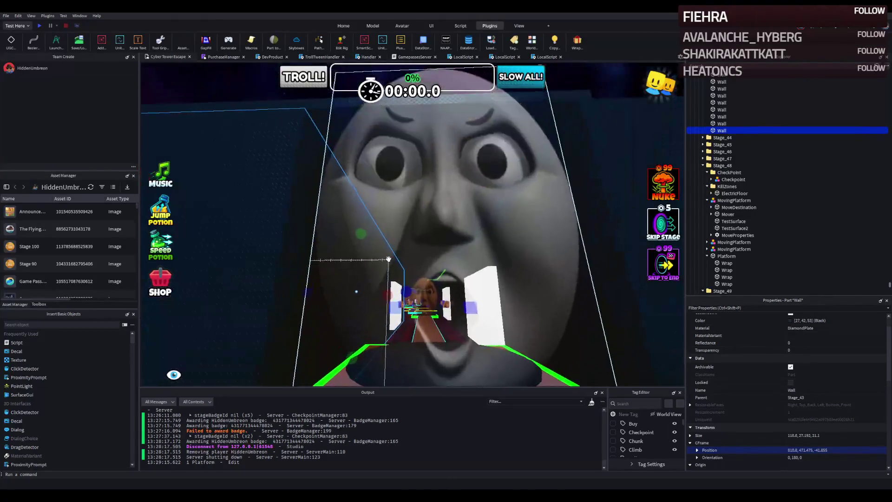
Step: Select the dark wall beside the stage and centre the view on it for editing
left_click(388, 259)
scroll(388, 259, "down", 2)
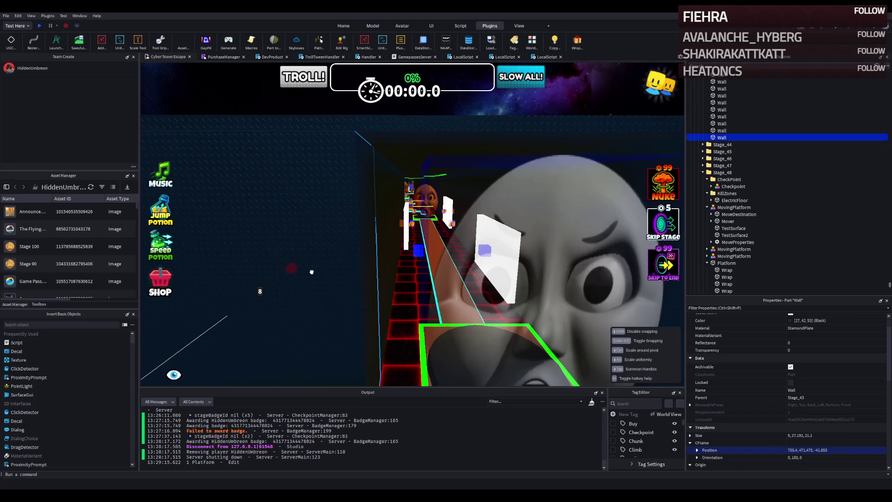
scroll(312, 272, "up", 3)
scroll(312, 270, "down", 2)
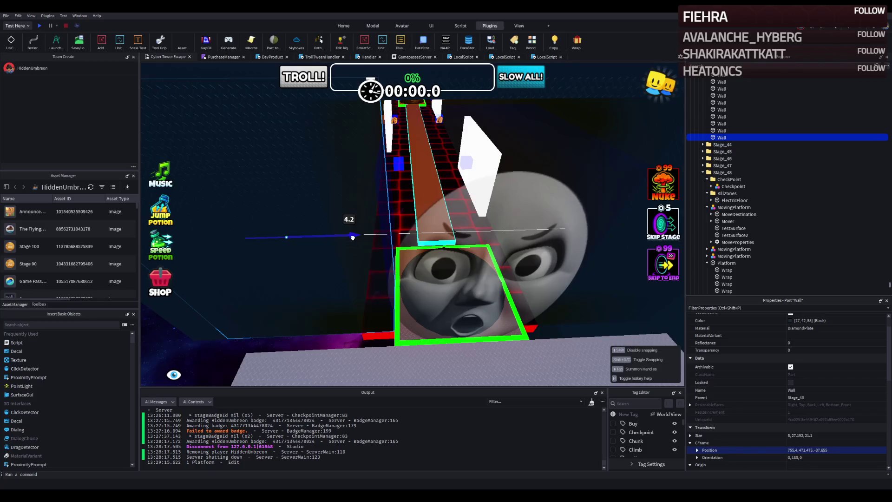
scroll(352, 238, "up", 5)
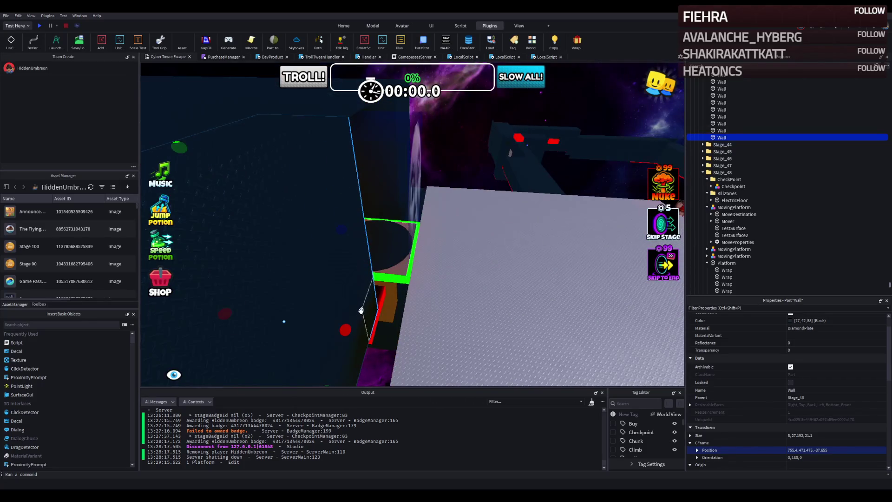
scroll(348, 327, "up", 10)
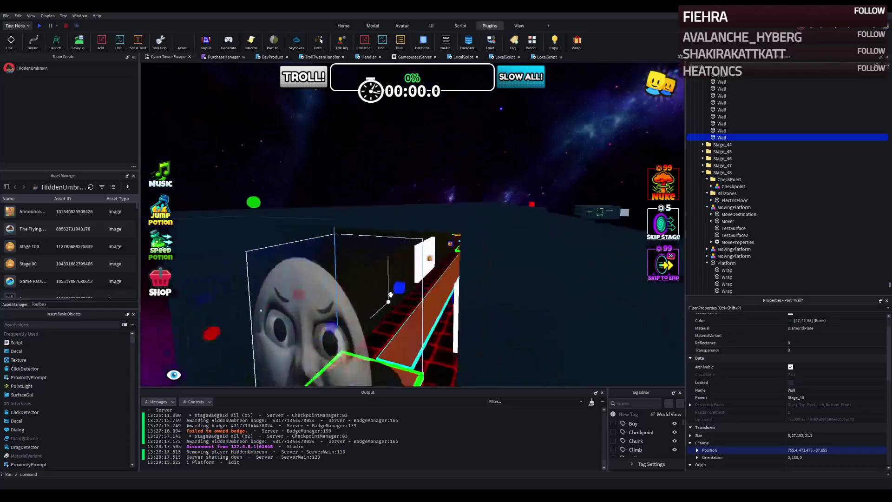
scroll(390, 294, "up", 3)
scroll(390, 293, "up", 3)
scroll(390, 293, "up", 3)
scroll(390, 294, "up", 3)
scroll(390, 293, "up", 2)
scroll(391, 293, "up", 3)
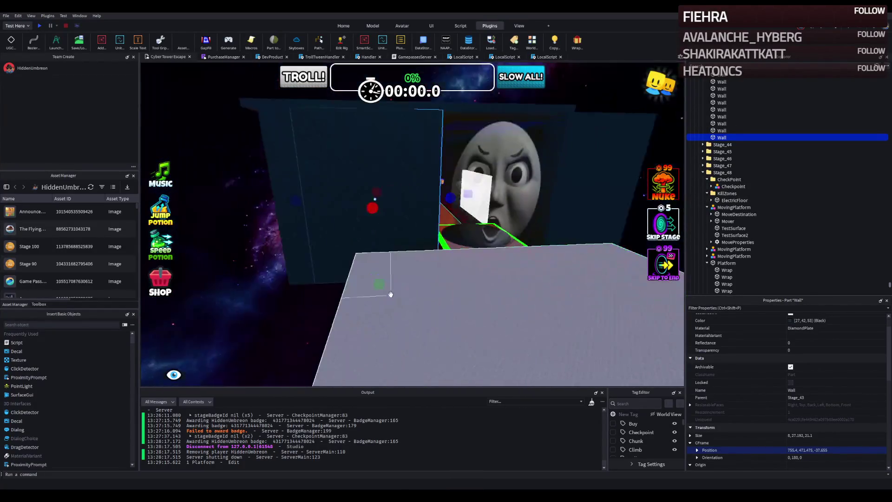
scroll(391, 293, "up", 3)
scroll(390, 293, "up", 3)
scroll(390, 294, "up", 3)
scroll(391, 293, "up", 2)
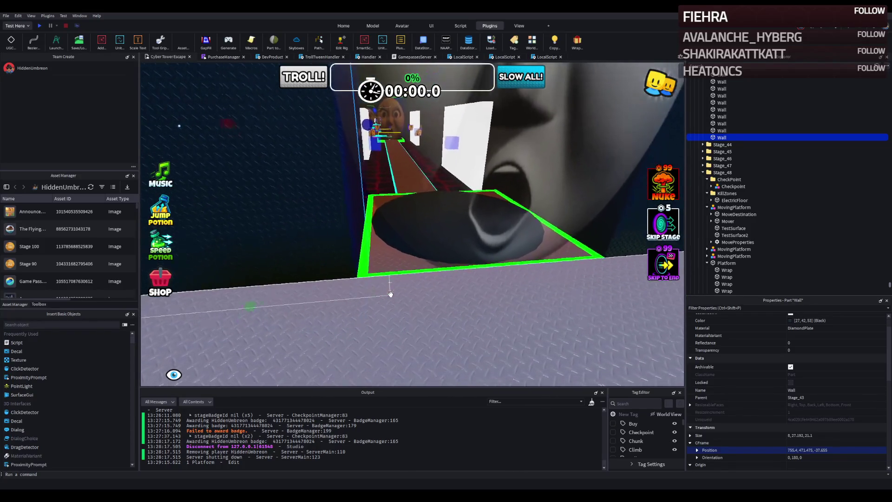
scroll(390, 293, "up", 3)
scroll(390, 295, "up", 3)
scroll(393, 292, "up", 3)
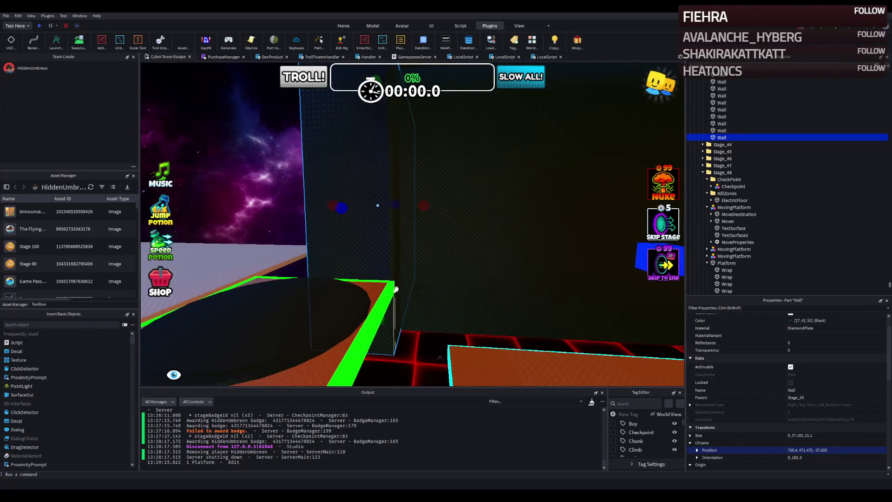
scroll(413, 210, "down", 3)
scroll(470, 190, "down", 1)
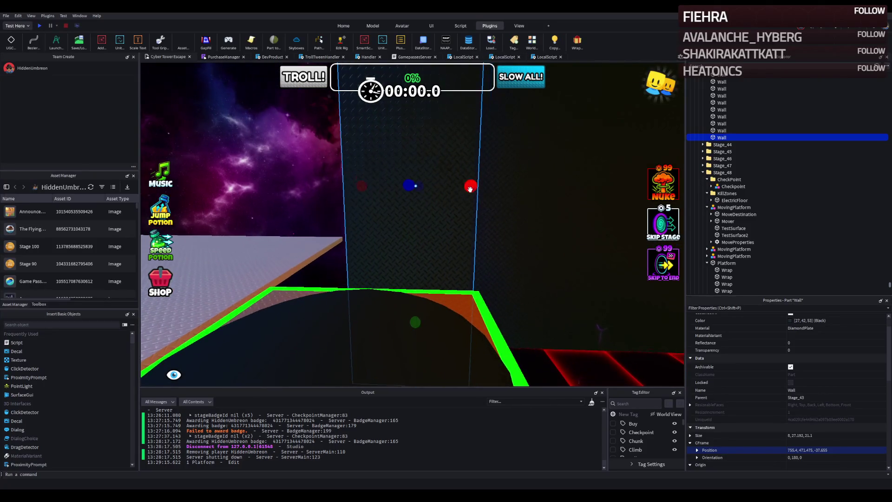
key("a")
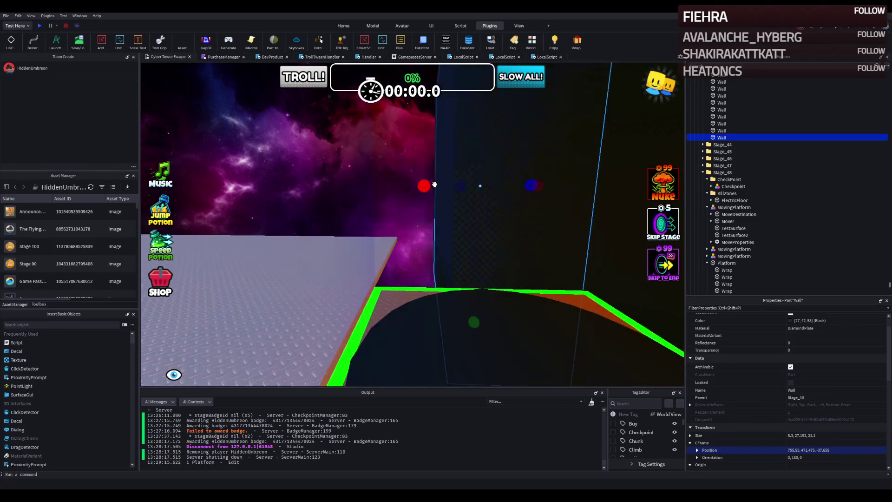
key("f")
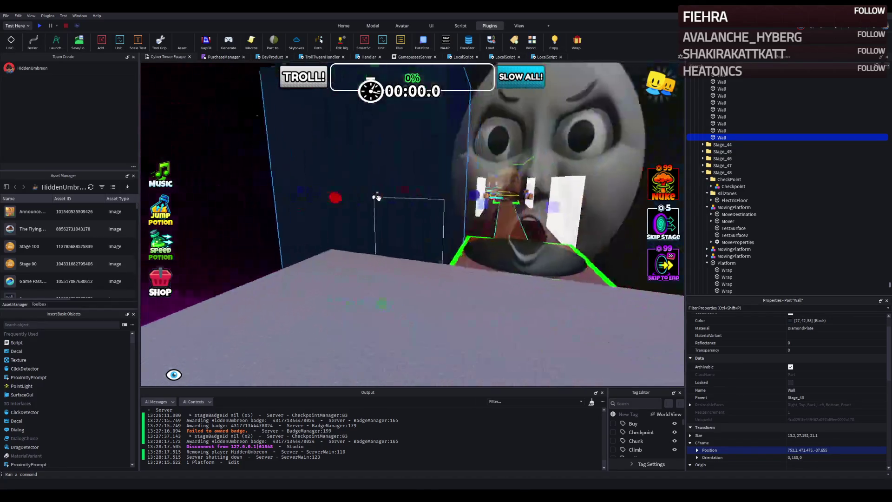